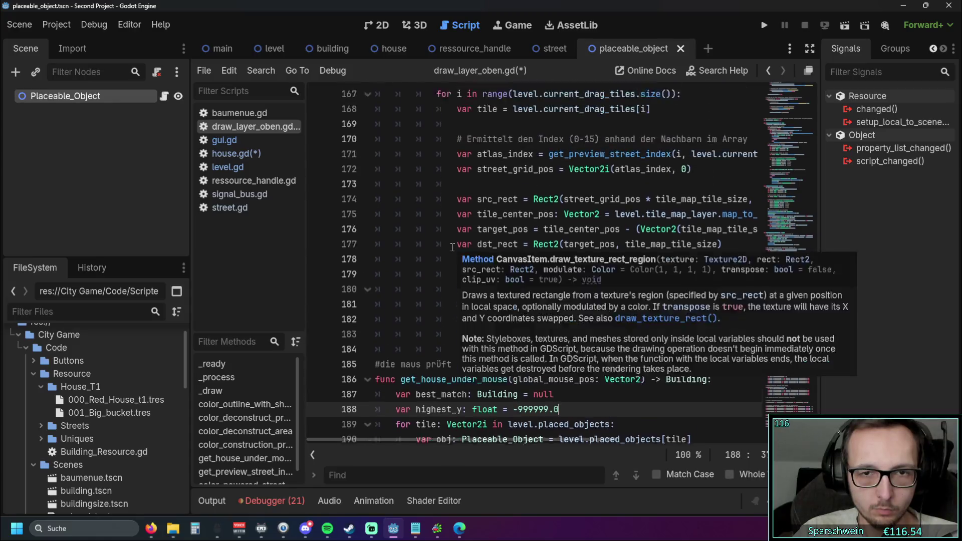
Step: Scroll draw_layer_oben.gd, then inspect the house_shader_on_hover_coin signal line in signal_bus.gd
scroll(453, 245, up, 14)
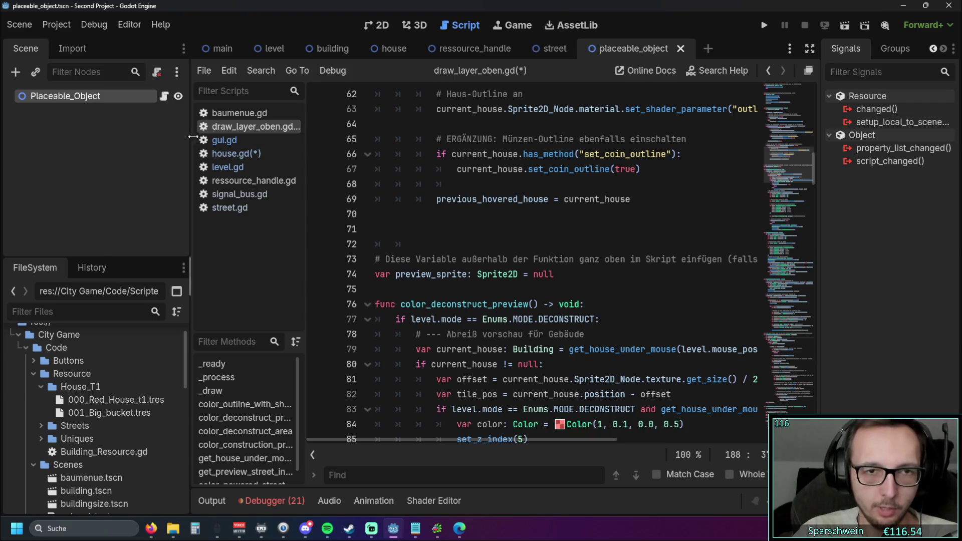
scroll(453, 245, up, 7)
scroll(518, 232, up, 2)
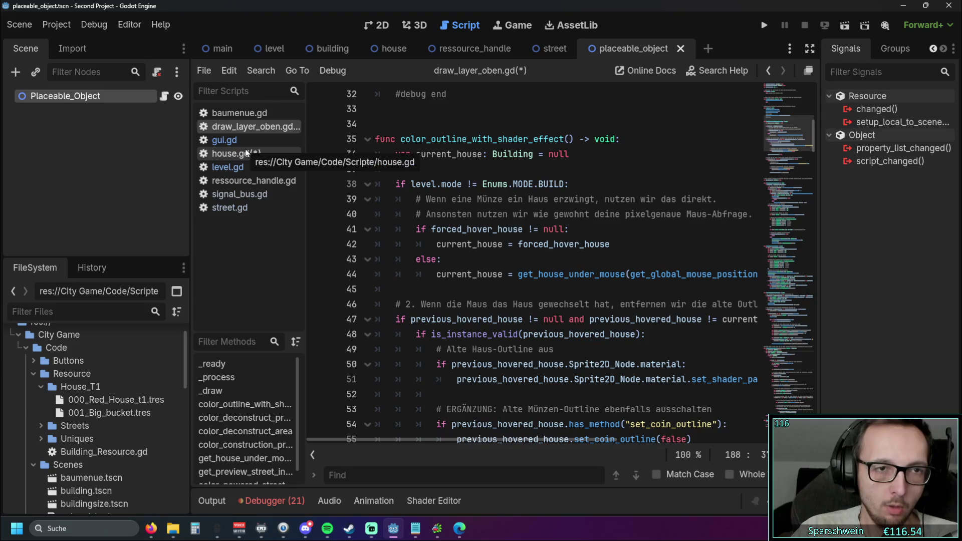
click(239, 193)
drag(551, 154, 321, 159)
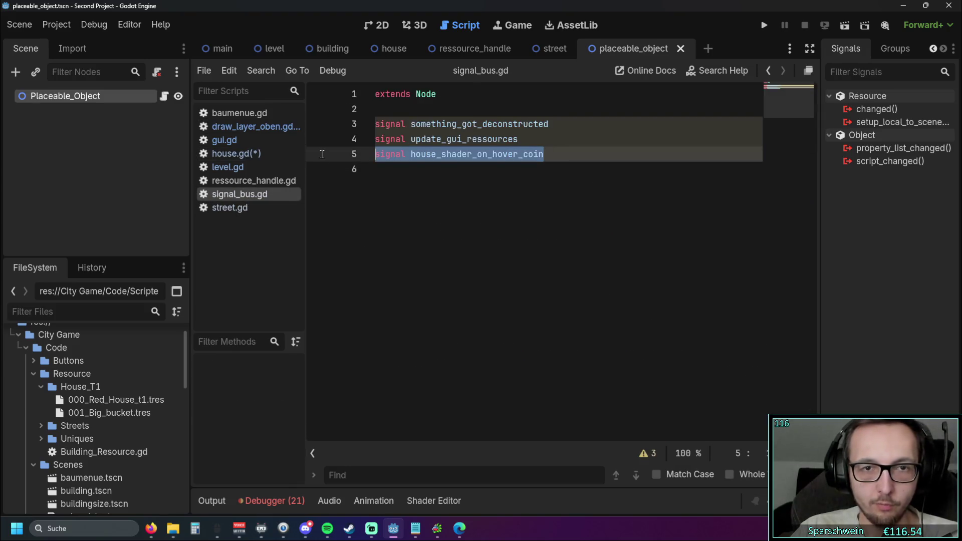
click(403, 180)
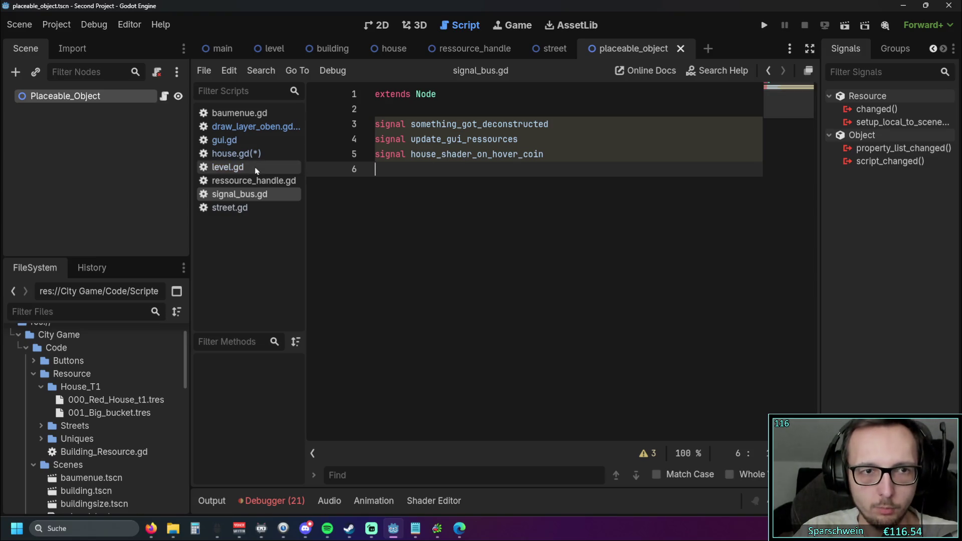
Step: Browse house.gd's coin hover code
click(246, 158)
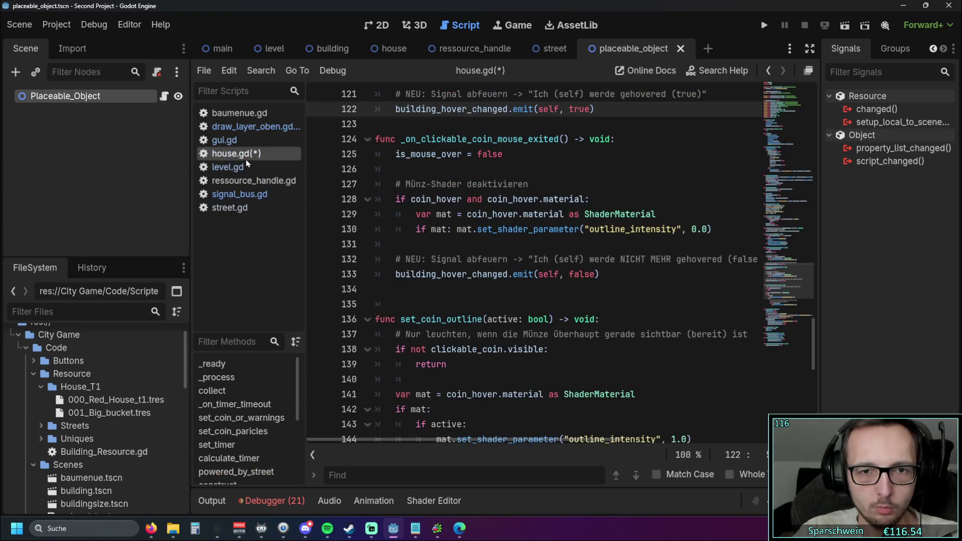
scroll(548, 239, down, 3)
scroll(548, 239, down, 5)
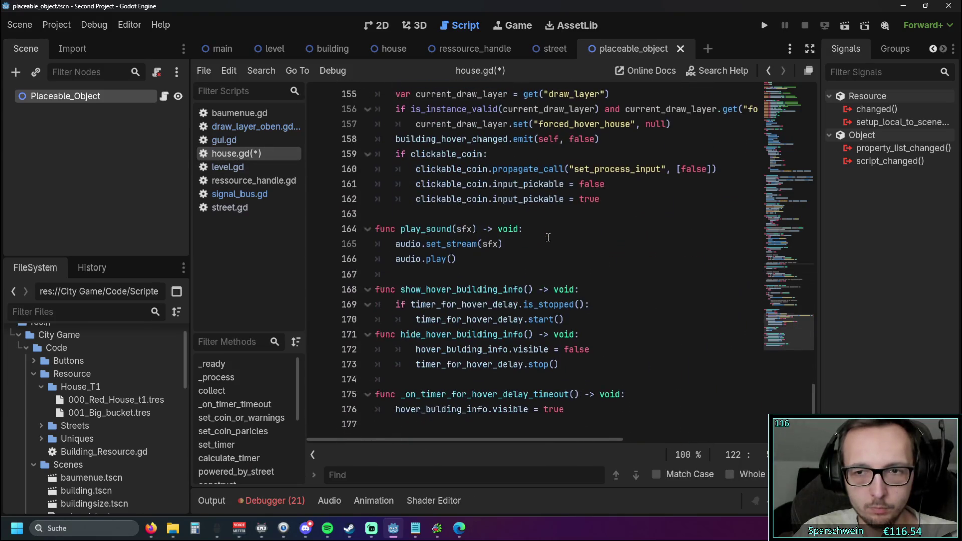
scroll(548, 238, up, 2)
scroll(548, 238, up, 6)
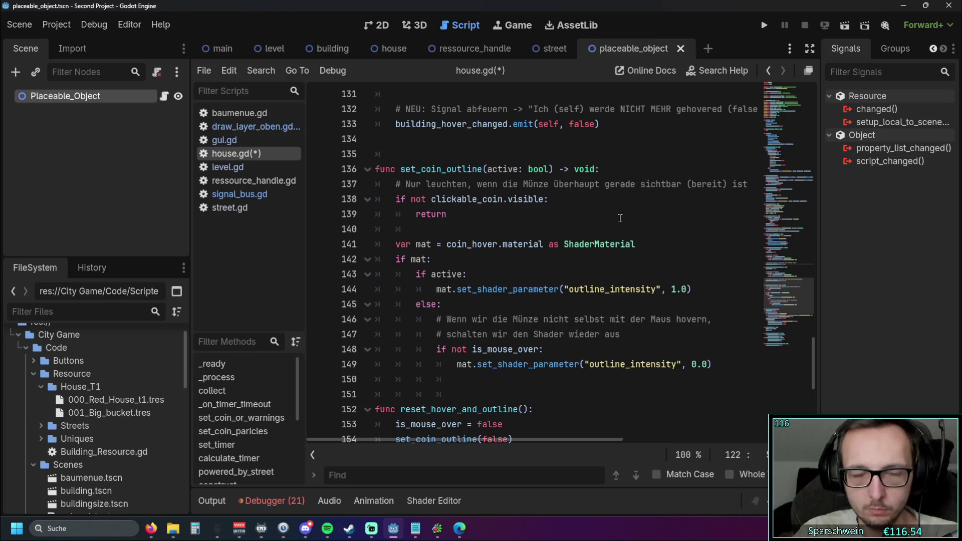
scroll(619, 218, up, 4)
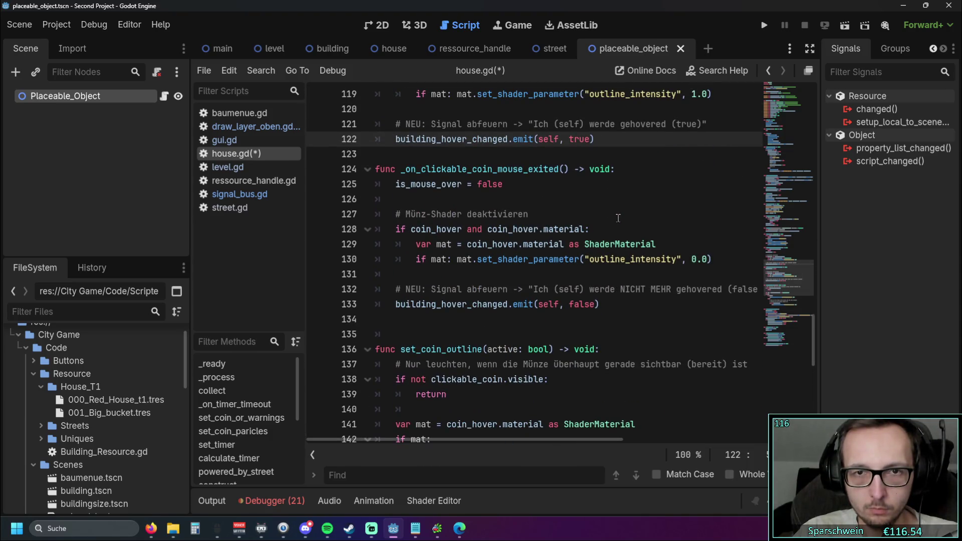
scroll(617, 217, up, 1)
Step: Look over level.gd, then return to house.gd at line 116
click(228, 167)
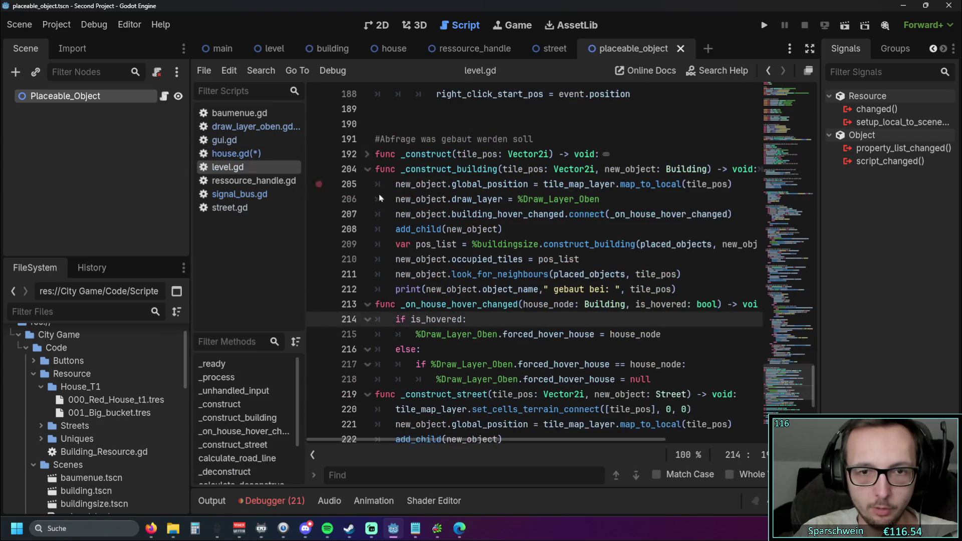
scroll(571, 218, down, 2)
scroll(571, 219, up, 1)
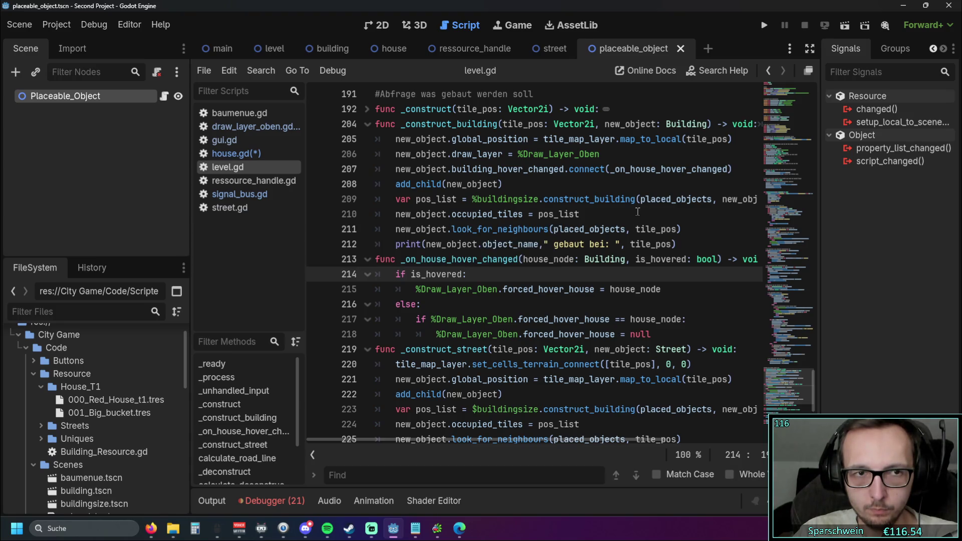
click(228, 153)
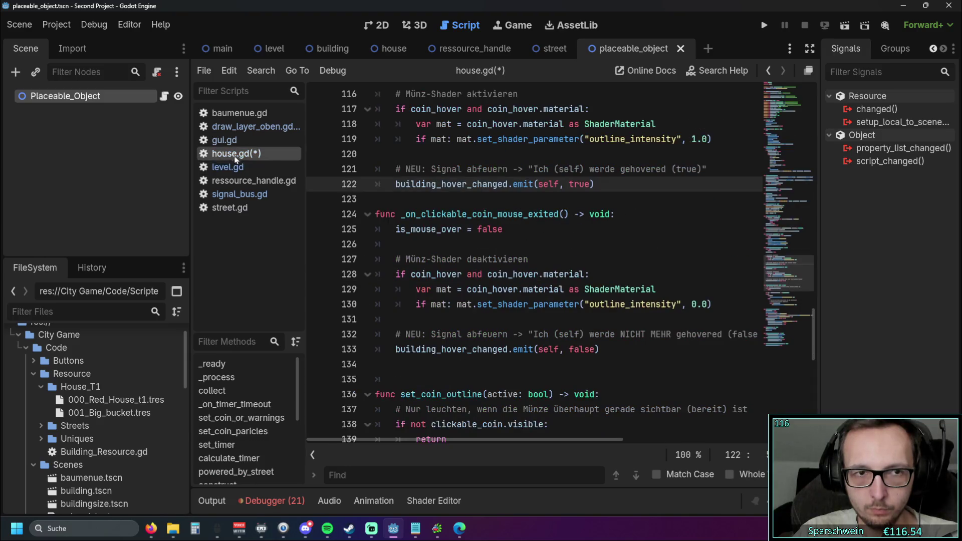
Step: Replace the building_hover_changed emits on lines 122 and 133 with SignalBus.house_shader_on_hover_coin calls
text(SignalBus.)
double_click(465, 184)
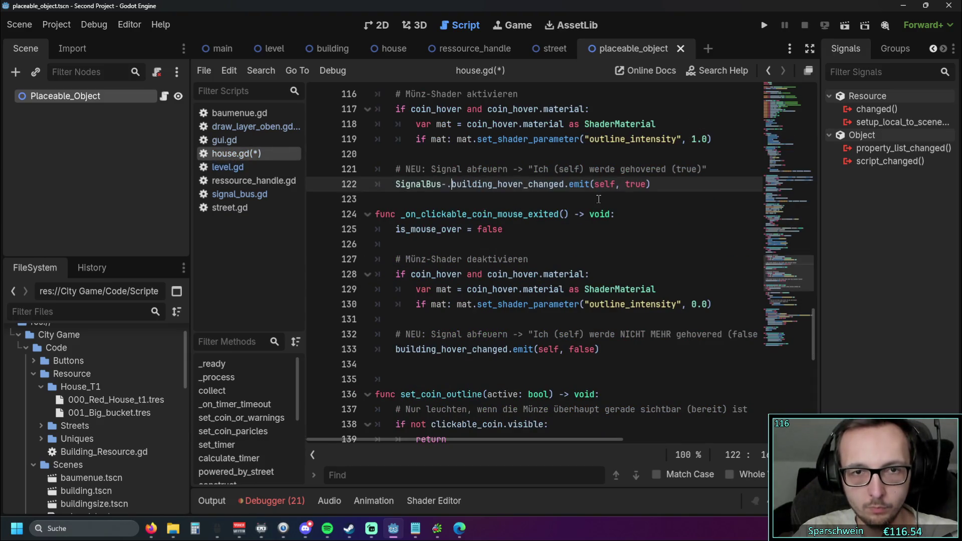
text(house_shader_on_hover_coin)
key(Down)
key(Down)
key(Down)
key(Home)
text(SignalBus.)
key(ctrl+shift+Right)
text(house_shader_on_hover_coin)
click(606, 243)
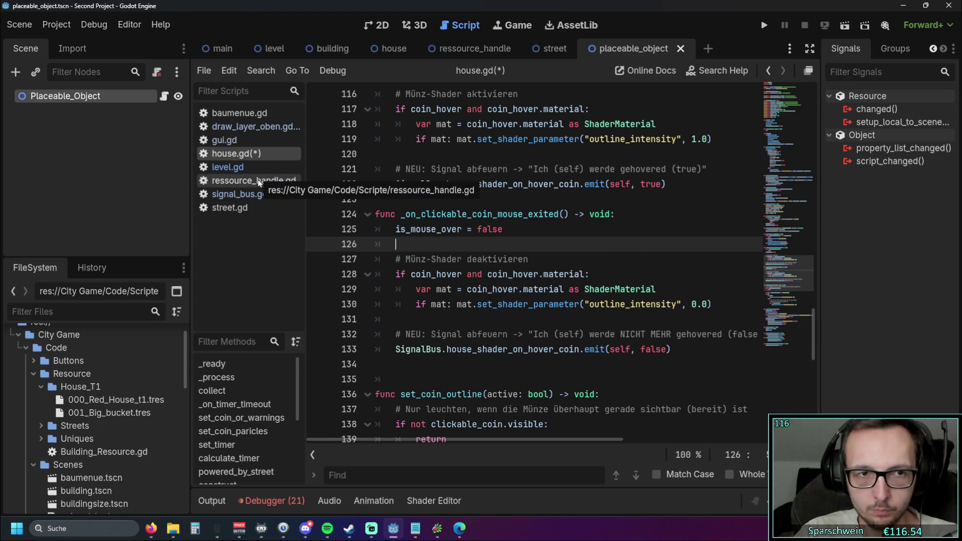
Step: Check level.gd's hover handler, then undo house.gd's edits to restore the original emits
click(235, 168)
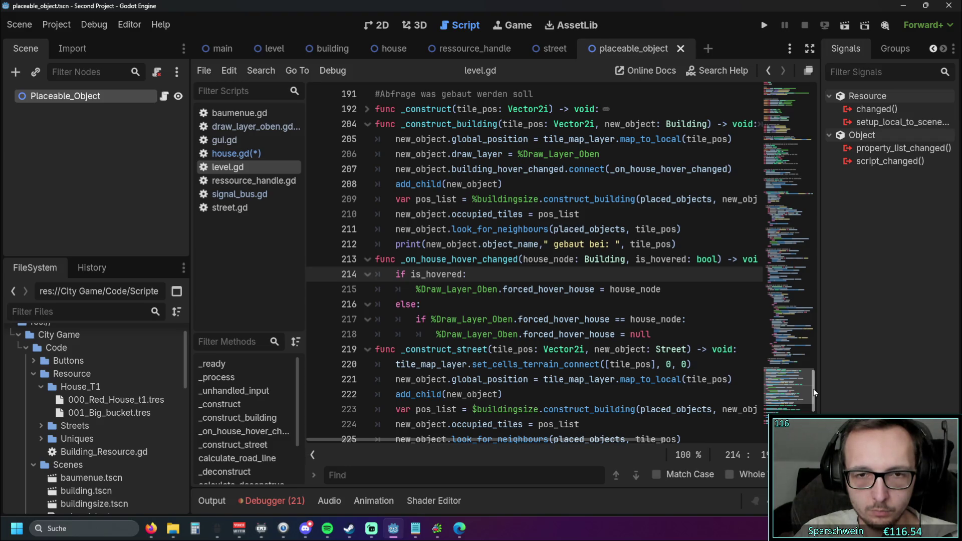
mouse_move(814, 389)
mouse_down()
mouse_move(815, 157)
mouse_move(809, 394)
mouse_up()
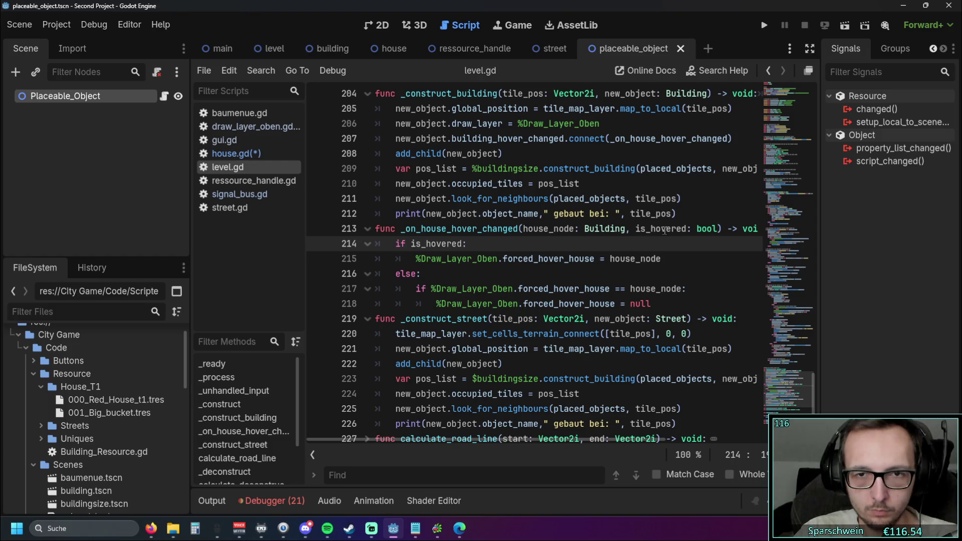
click(244, 154)
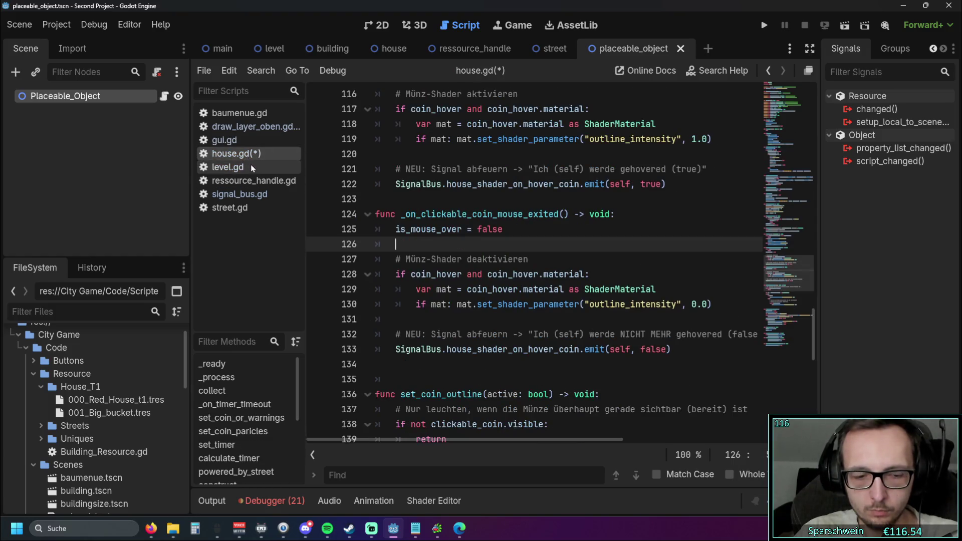
key(ctrl+z)
key(ctrl+z)
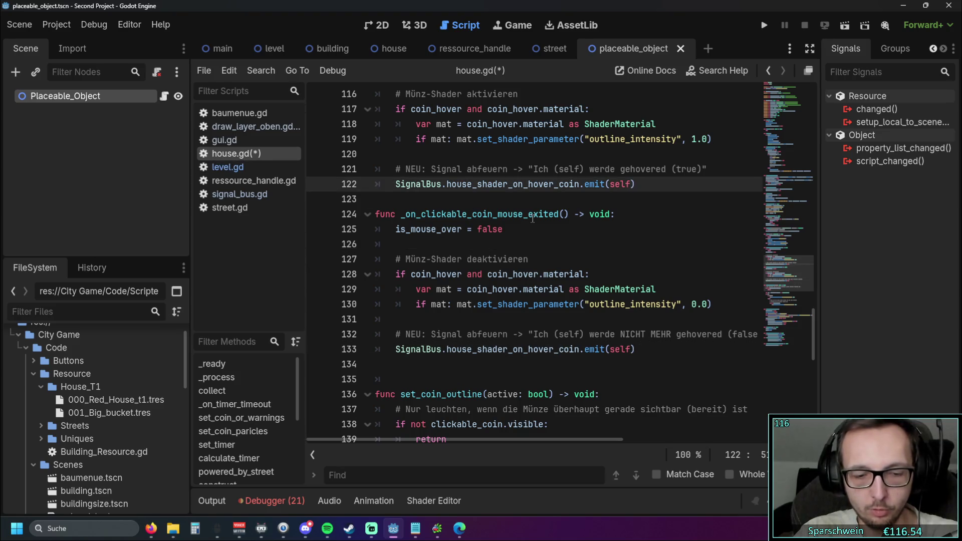
key(ctrl+y)
key(ctrl+y)
key(ctrl+y)
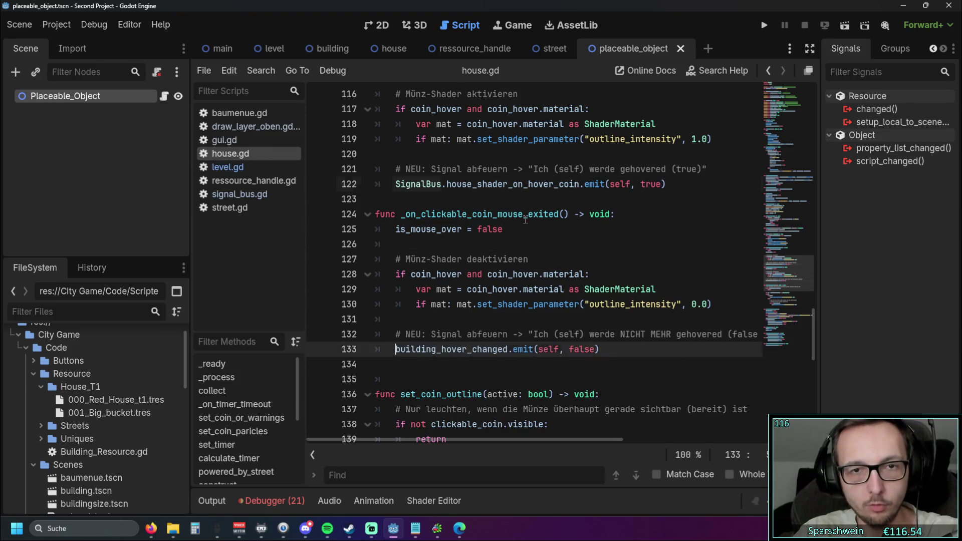
key(ctrl+z)
key(ctrl+z)
key(ctrl+z)
Step: Delete the house_shader_on_hover_coin signal declaration from line 5 of signal_bus.gd
click(565, 249)
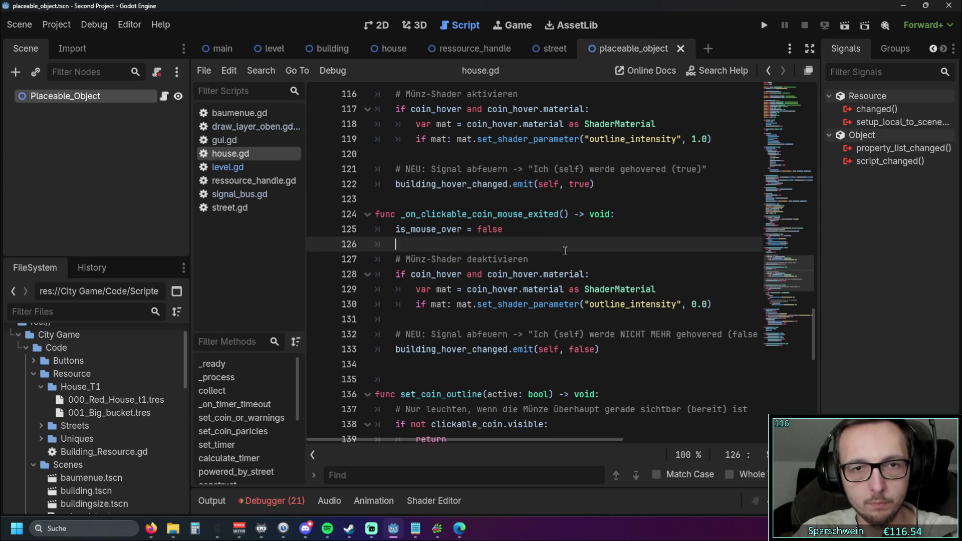
click(240, 194)
key(shift+Home)
key(Delete)
key(Delete)
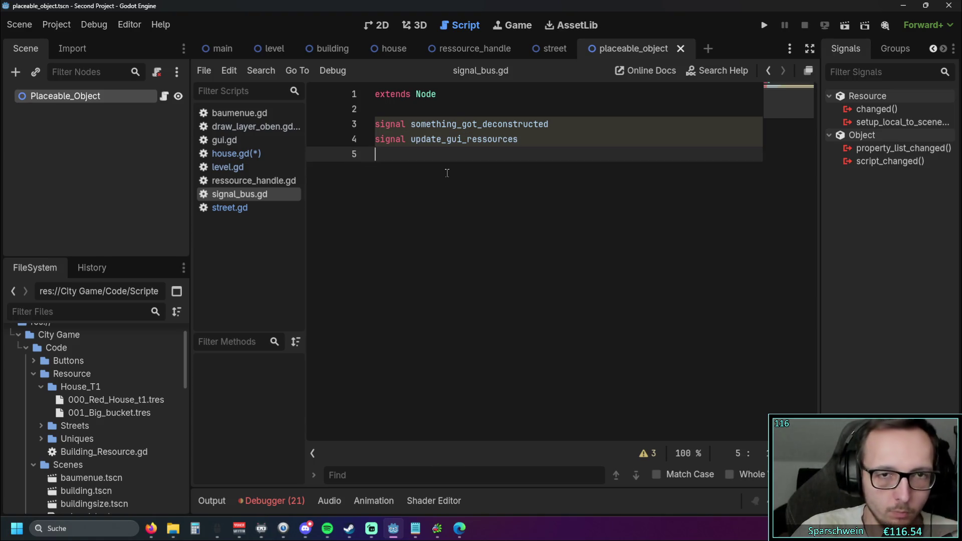
Step: Run the game, place two red houses, a long road and a church, then close the test window
click(763, 25)
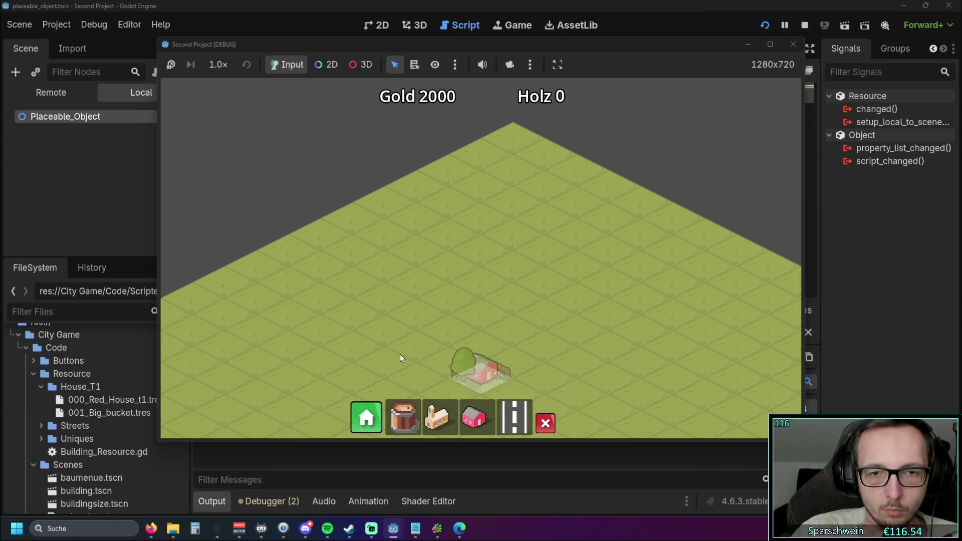
click(498, 269)
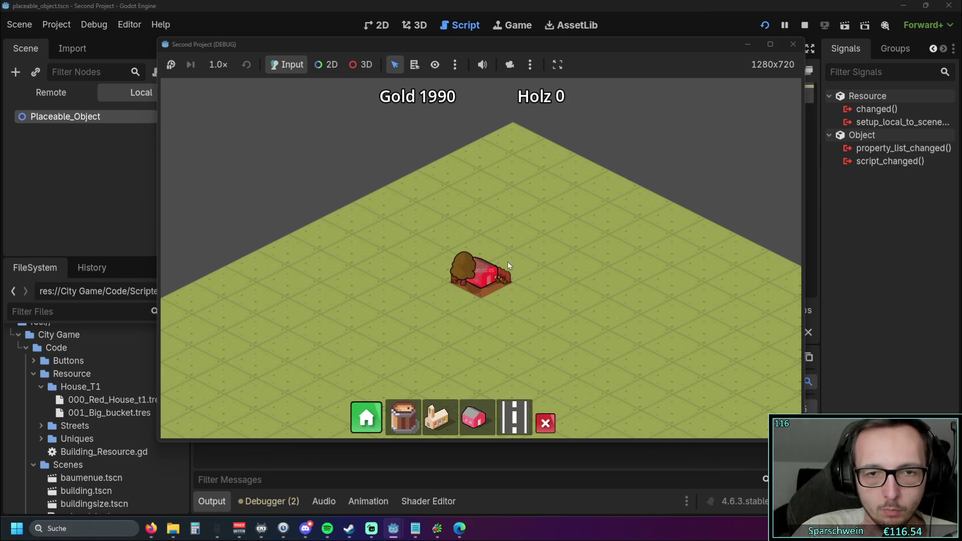
click(548, 236)
click(514, 417)
drag(347, 374, 651, 228)
click(436, 417)
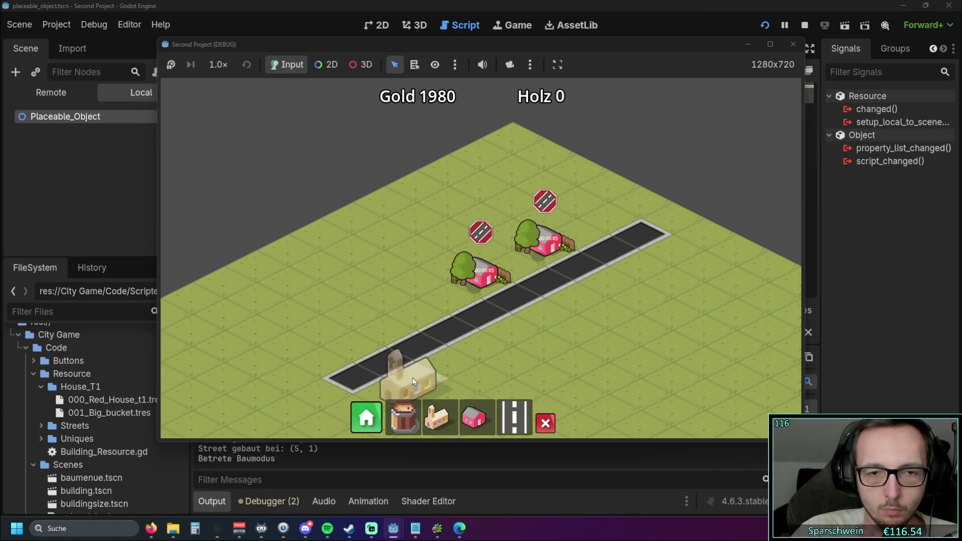
click(413, 377)
scroll(522, 314, up, 2)
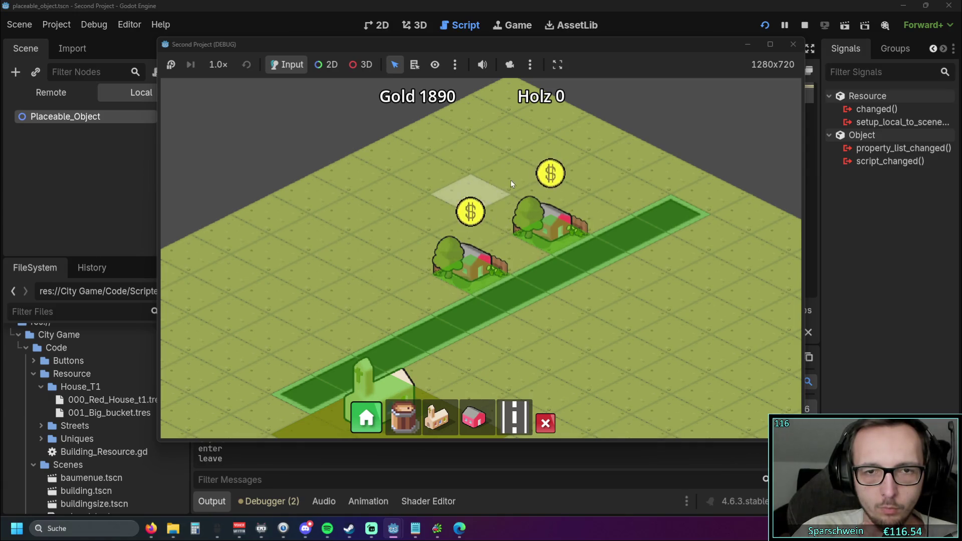
click(793, 44)
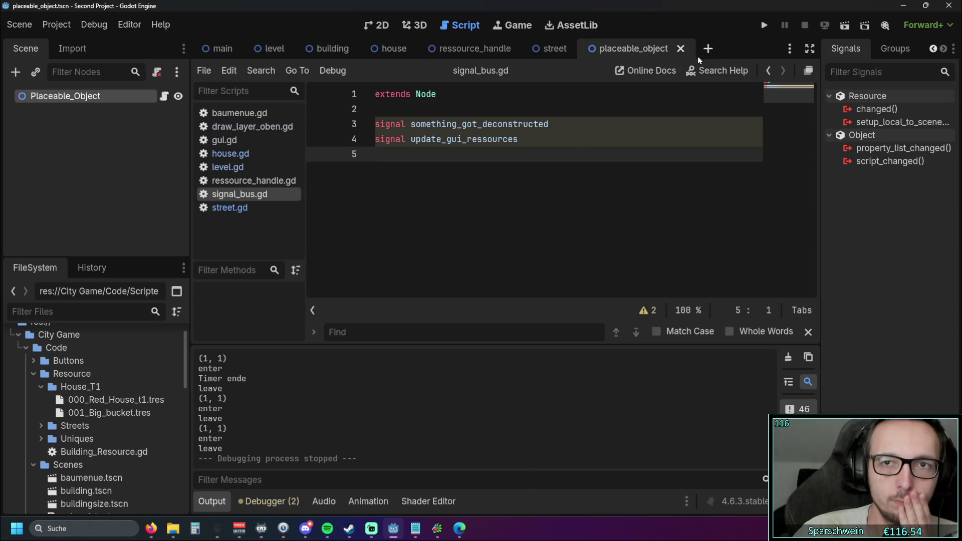
Step: Reopen house.gd, hide the Output panel and narrow the script list to enlarge the code
click(230, 154)
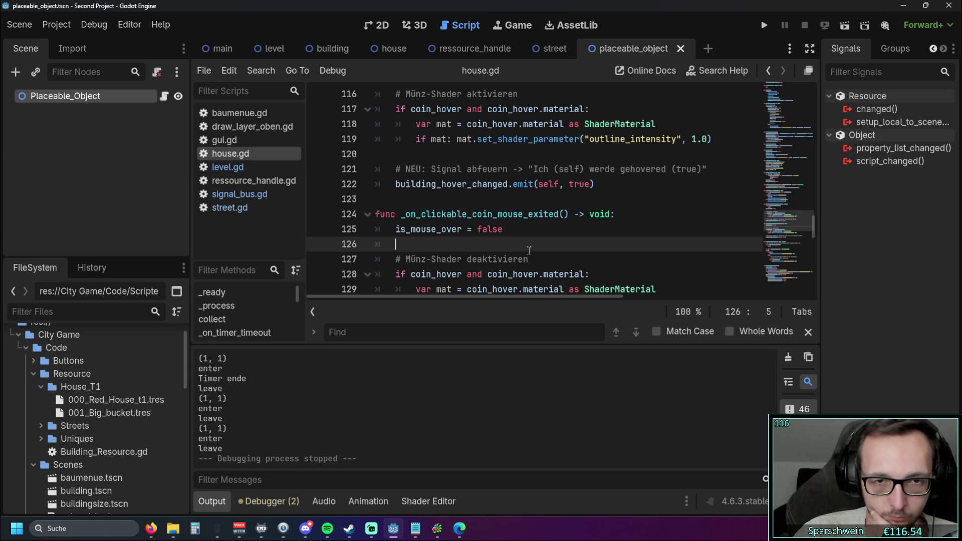
scroll(523, 245, down, 1)
scroll(523, 245, down, 1)
click(212, 501)
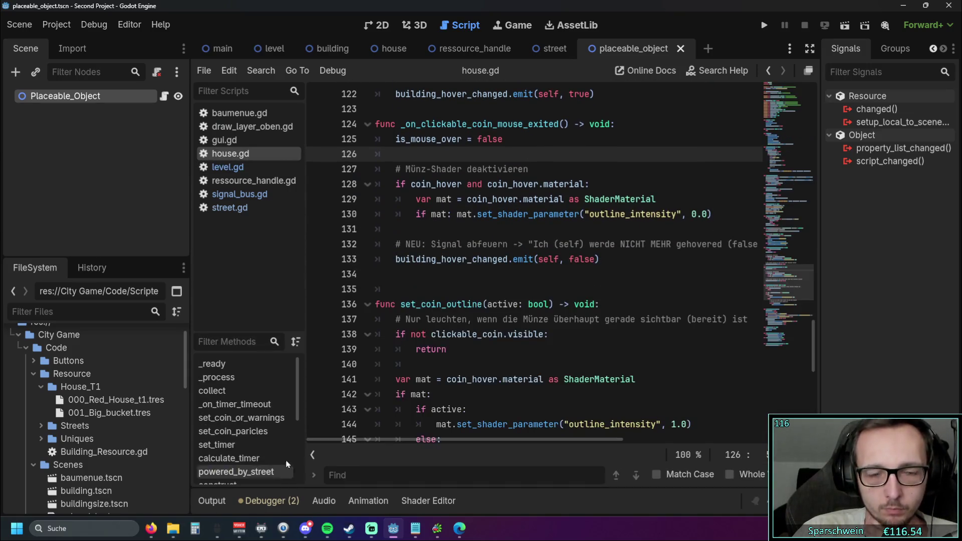
scroll(435, 307, up, 1)
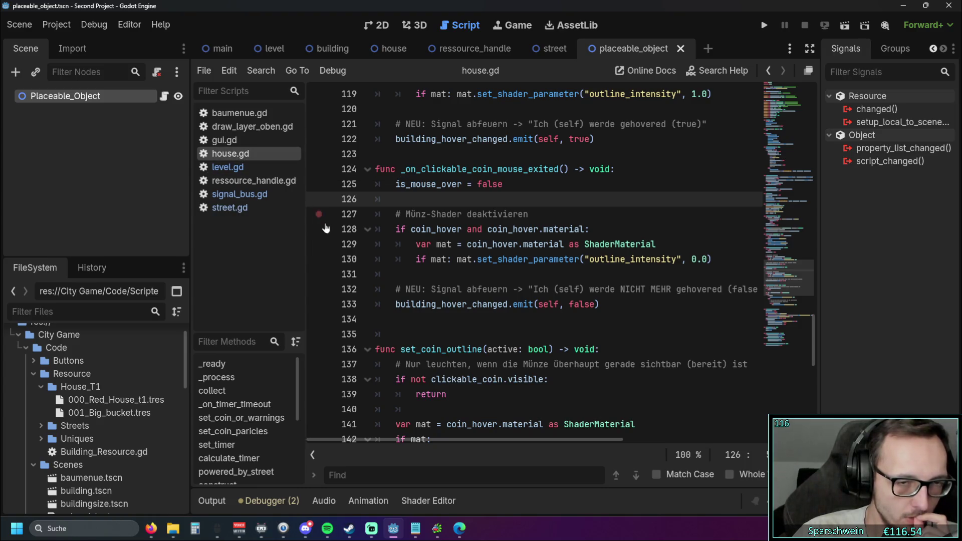
mouse_move(307, 229)
mouse_down()
mouse_move(315, 230)
mouse_move(300, 239)
mouse_move(227, 240)
mouse_up()
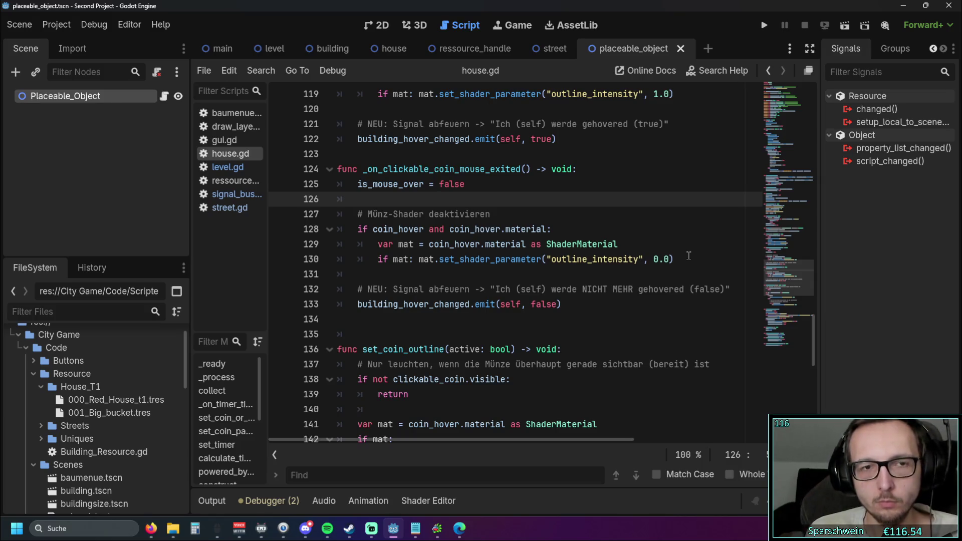
click(231, 180)
click(230, 153)
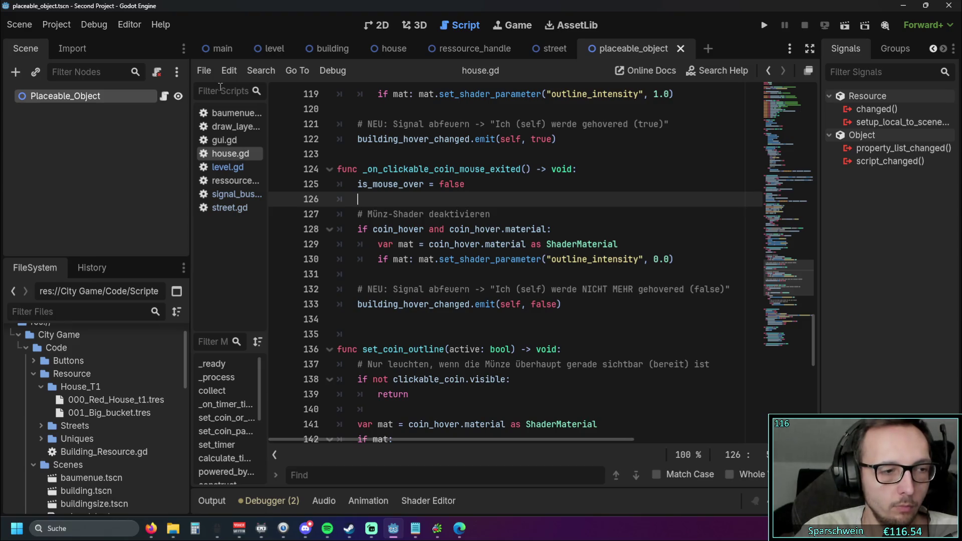
Step: Open the house scene, widen the scene dock and view the CollisionShape2D node's signals
click(386, 49)
drag(210, 179, 258, 179)
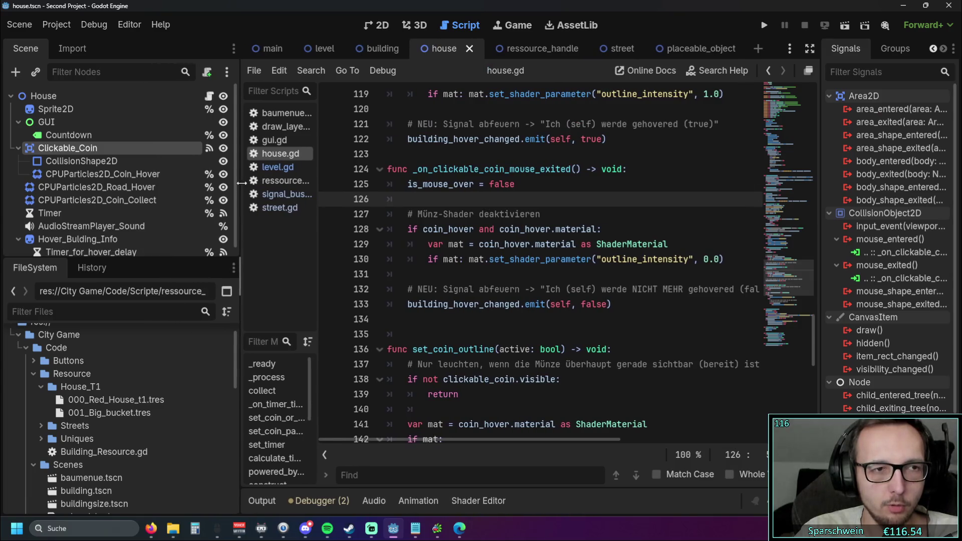
click(90, 161)
scroll(110, 173, down, 1)
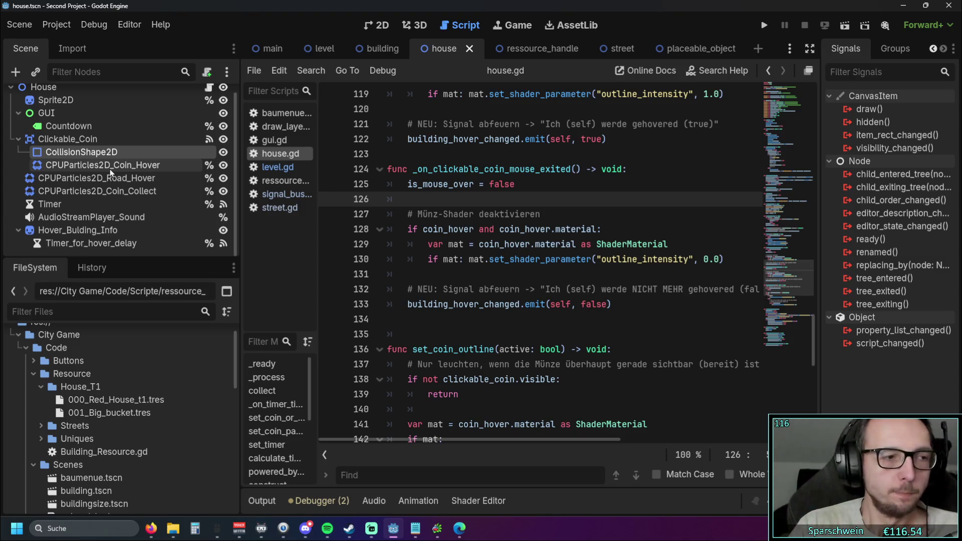
scroll(615, 285, up, 3)
scroll(615, 285, up, 4)
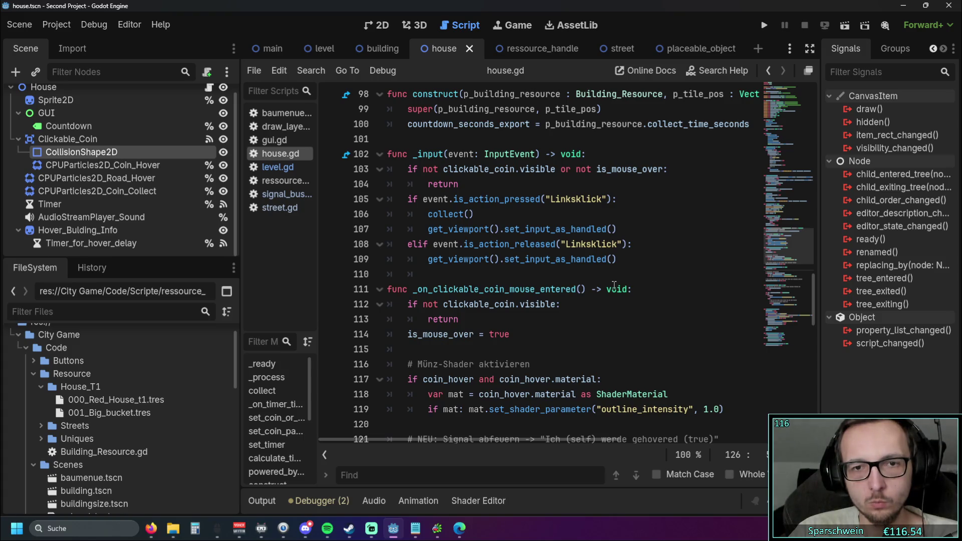
scroll(614, 285, up, 5)
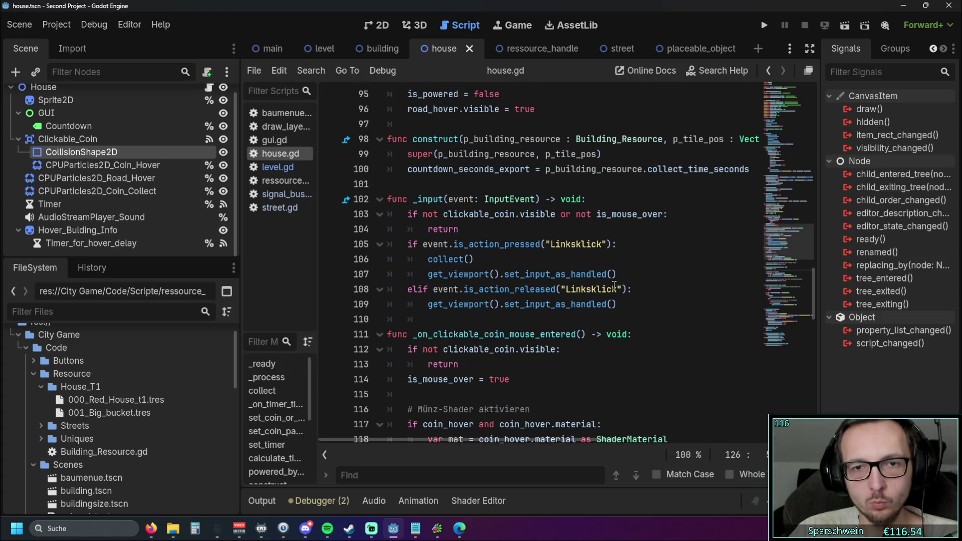
scroll(615, 285, up, 1)
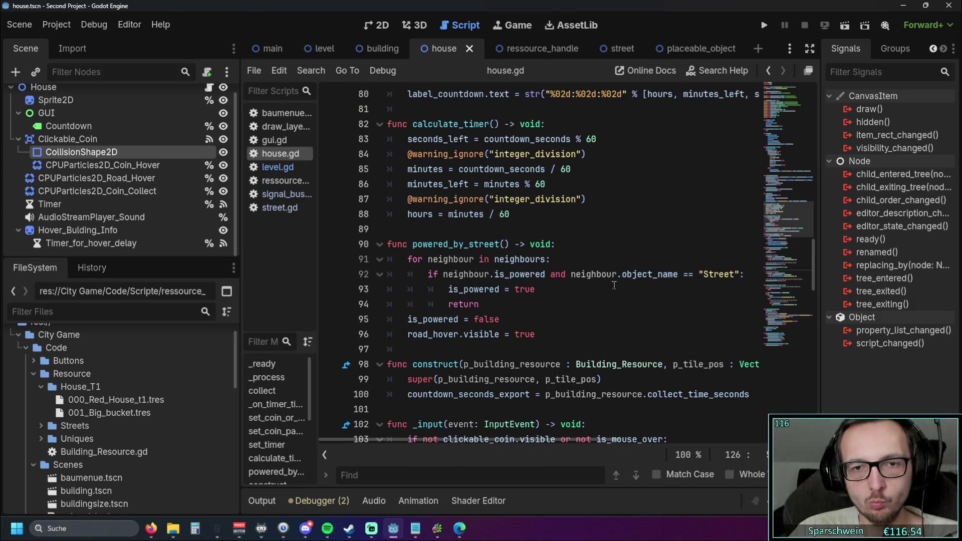
scroll(614, 285, up, 20)
scroll(624, 285, up, 3)
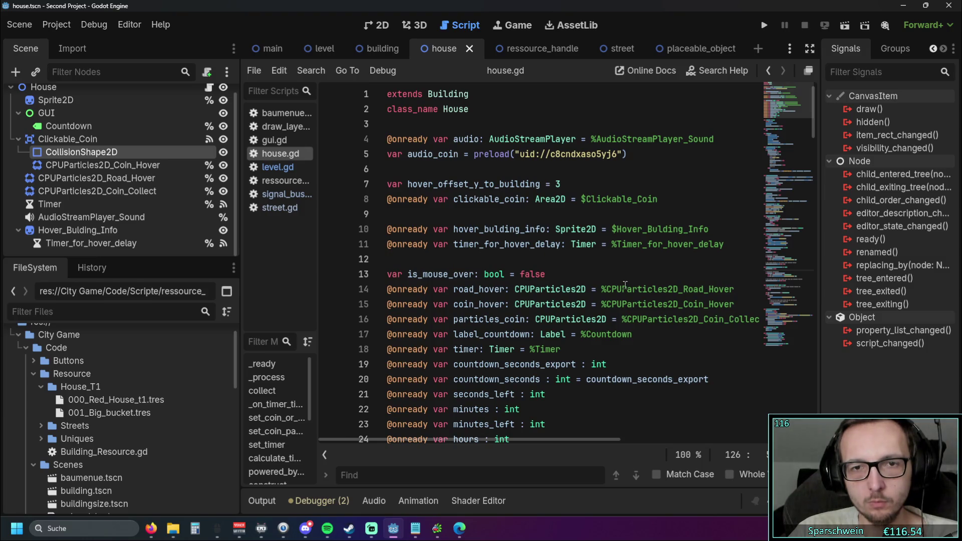
scroll(624, 285, down, 3)
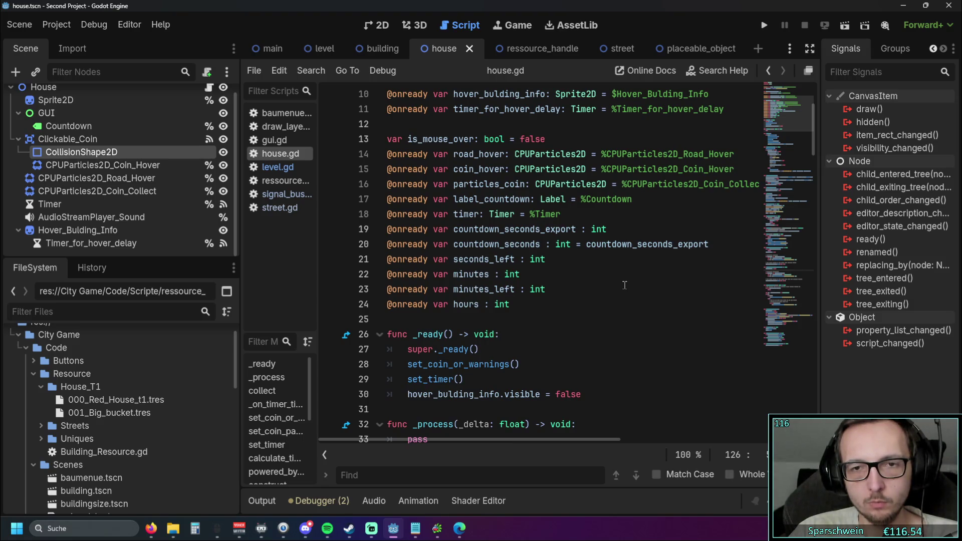
scroll(624, 285, down, 12)
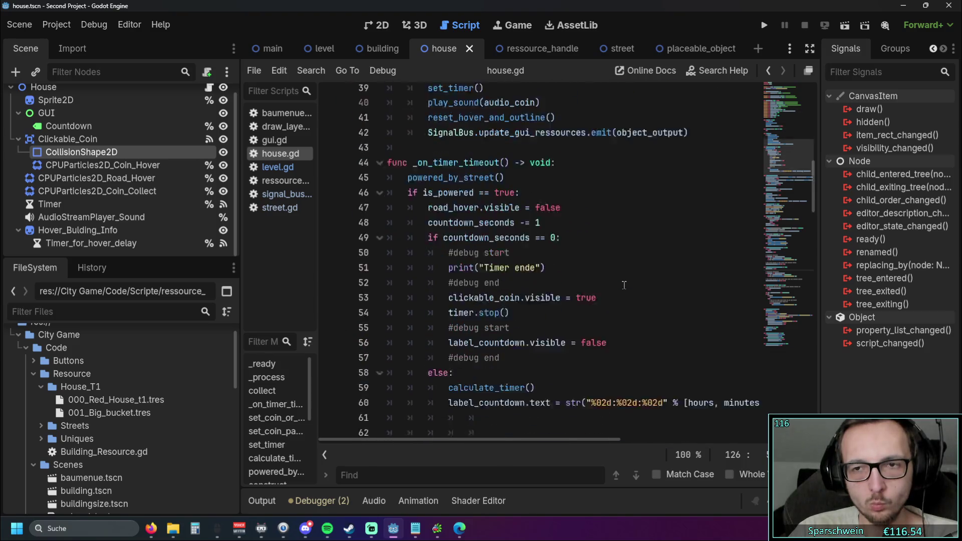
scroll(623, 285, down, 2)
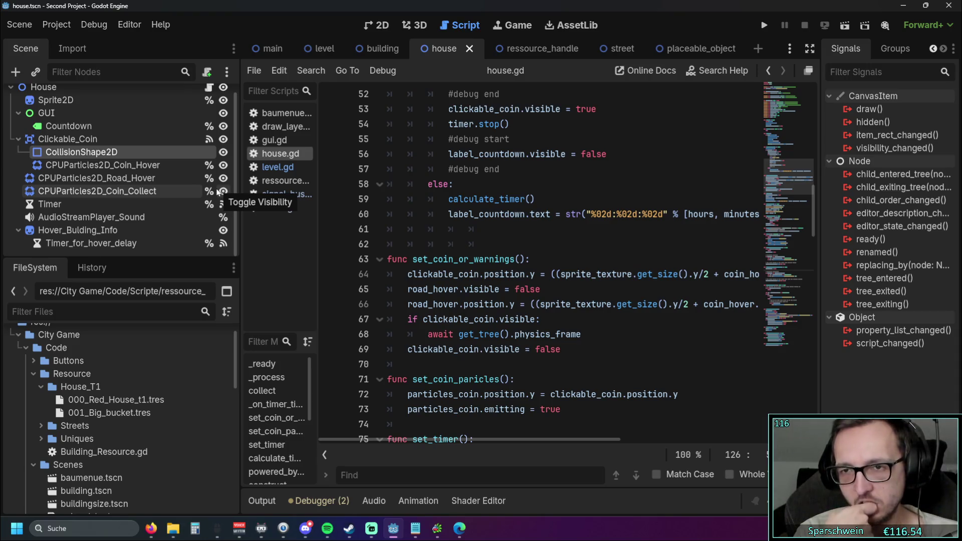
scroll(454, 243, down, 20)
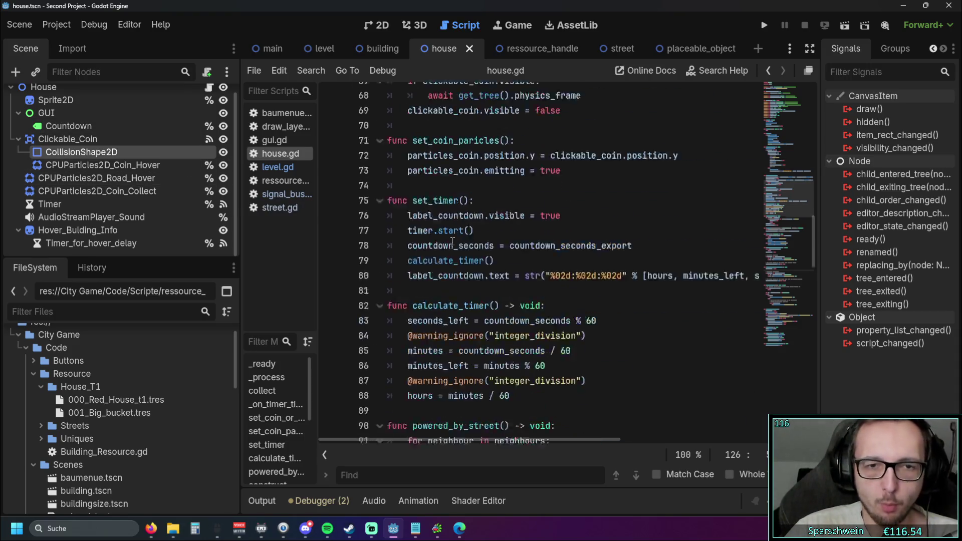
scroll(455, 243, down, 10)
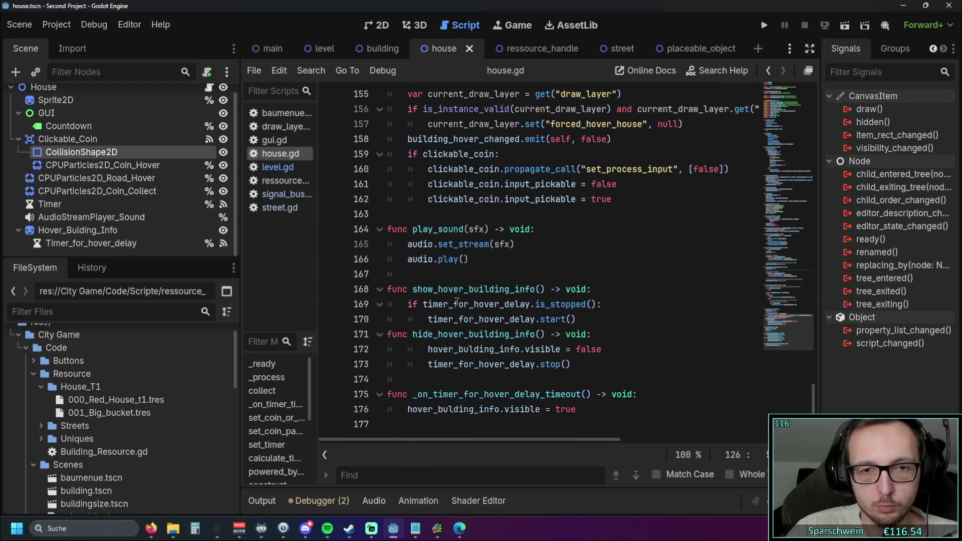
mouse_move(457, 302)
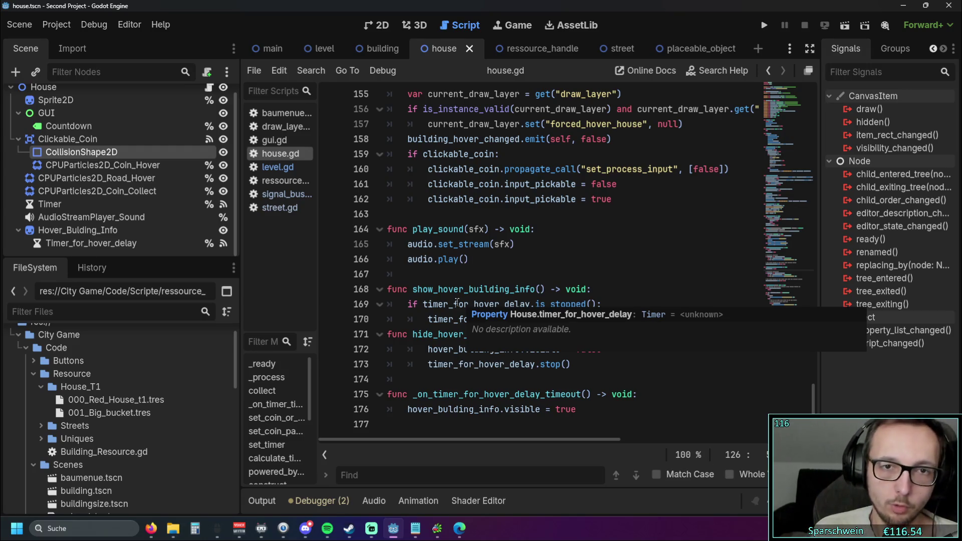
scroll(456, 302, up, 4)
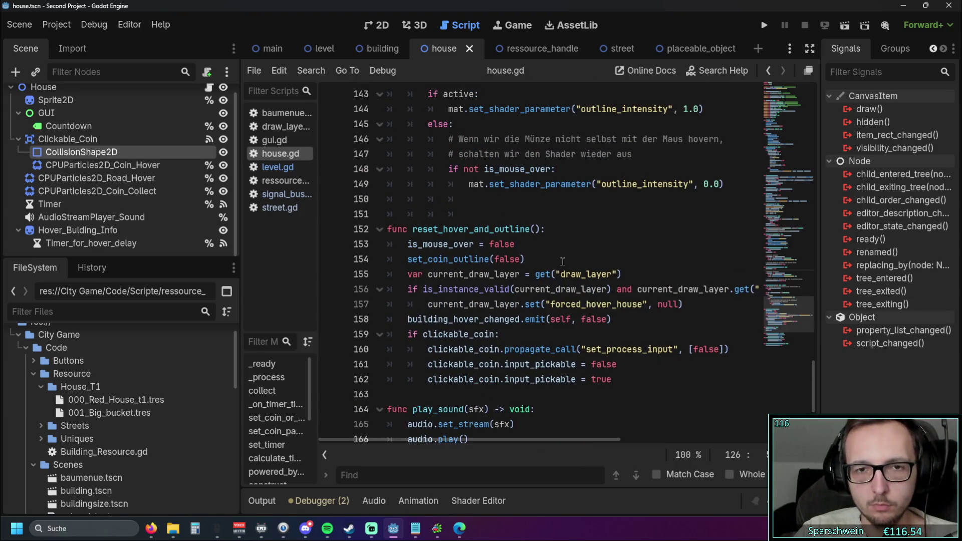
scroll(561, 263, up, 4)
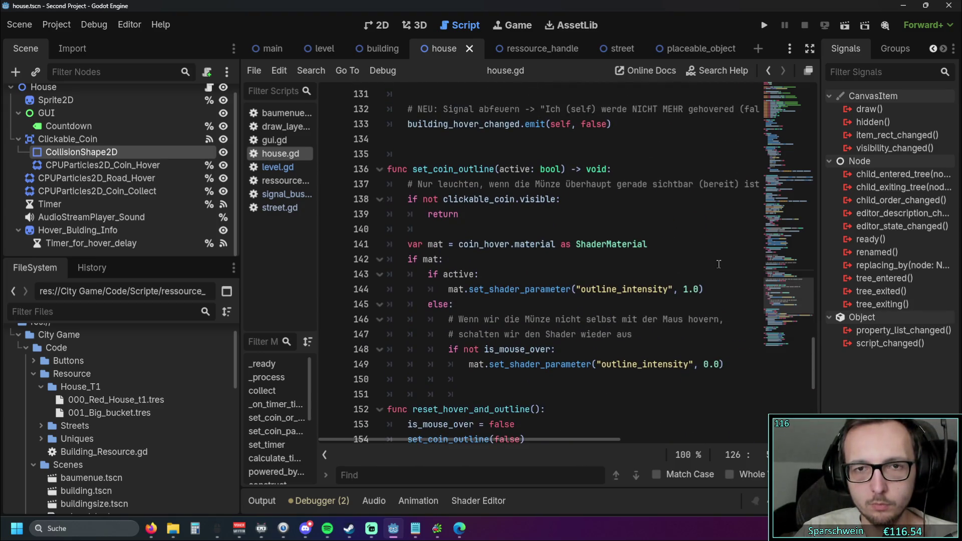
scroll(718, 264, up, 6)
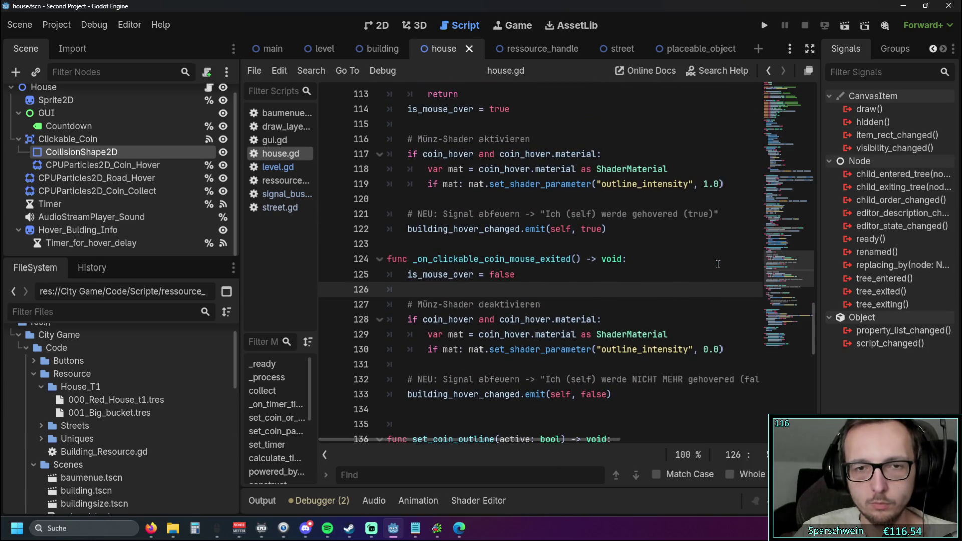
scroll(718, 264, up, 3)
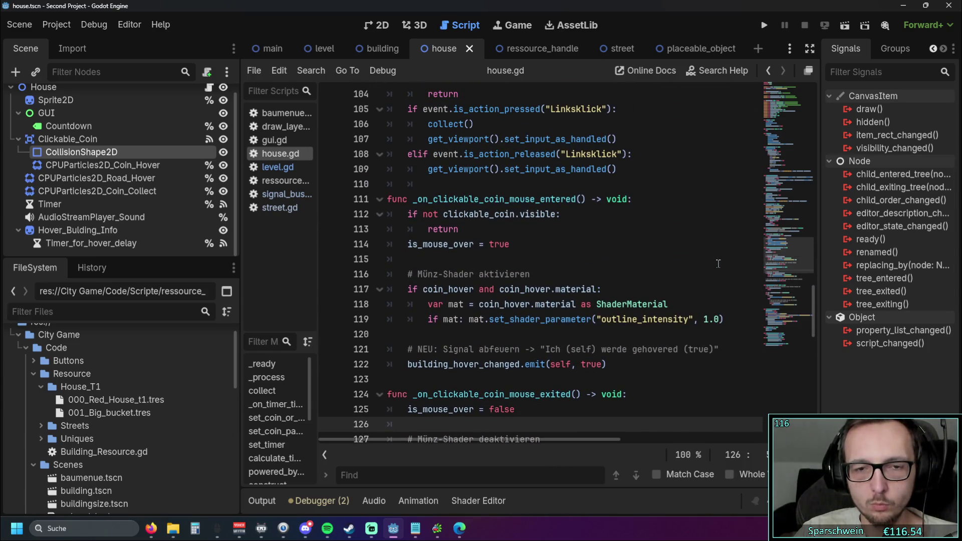
scroll(718, 264, up, 1)
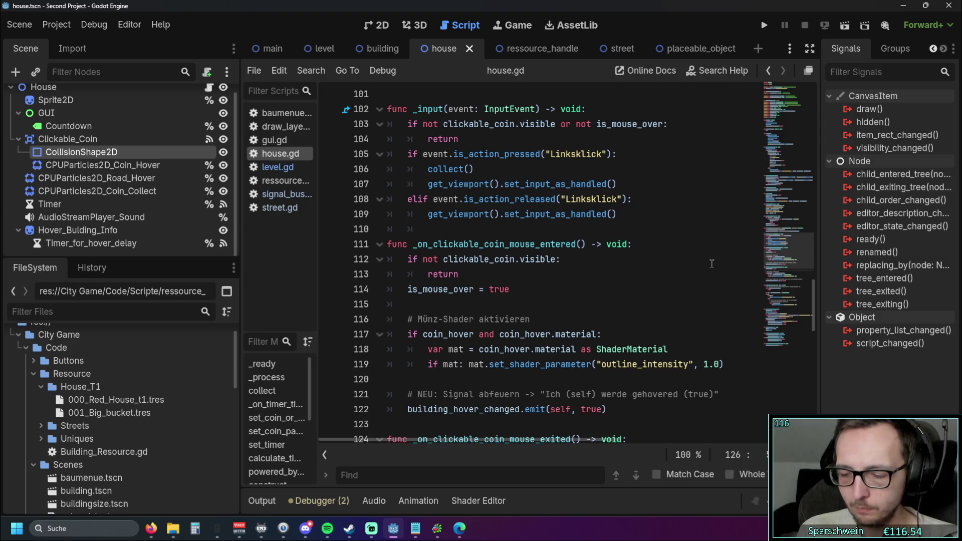
scroll(651, 251, up, 2)
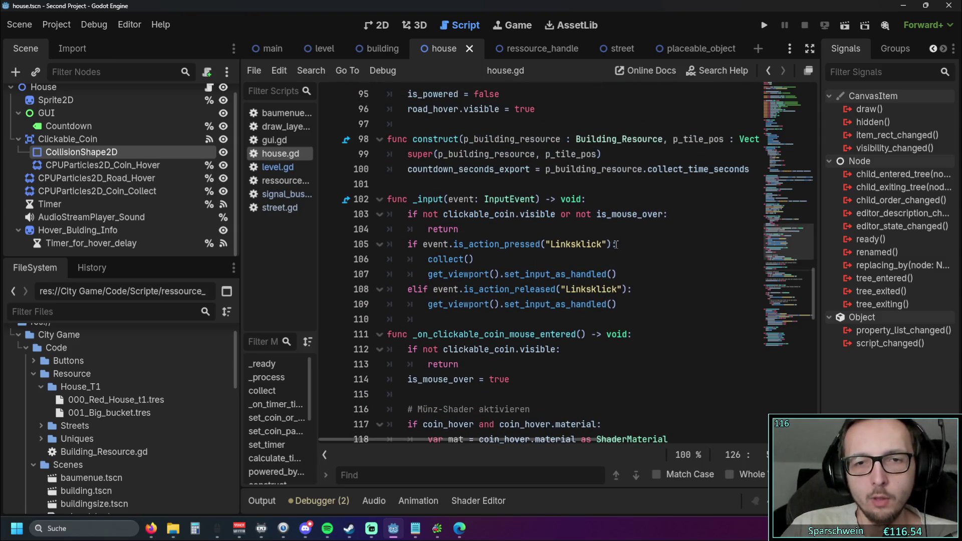
scroll(616, 239, down, 3)
scroll(616, 240, down, 4)
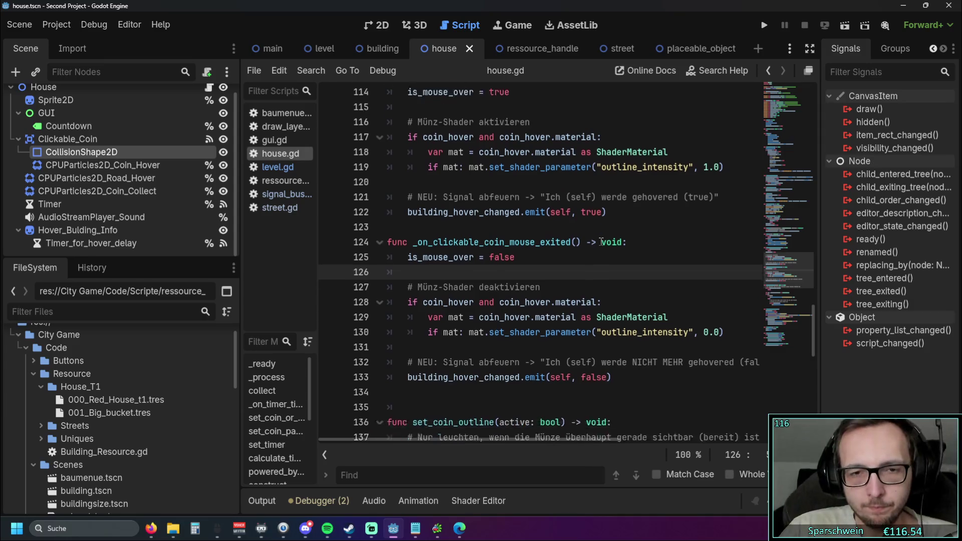
scroll(651, 246, up, 1)
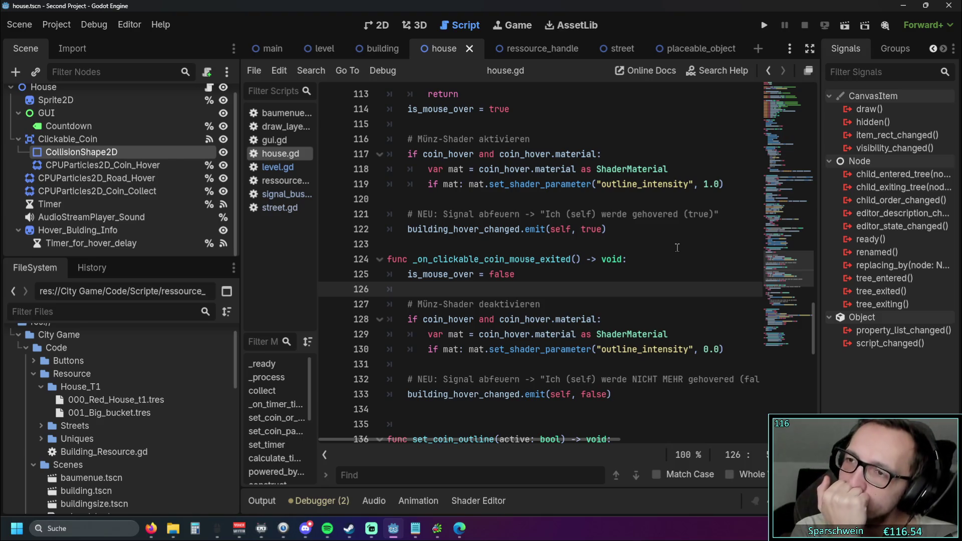
Step: Widen the script list and scene dock, then view Clickable_Coin's connected signals
mouse_move(317, 228)
mouse_down()
mouse_move(341, 233)
mouse_move(321, 239)
mouse_up()
drag(240, 236, 253, 236)
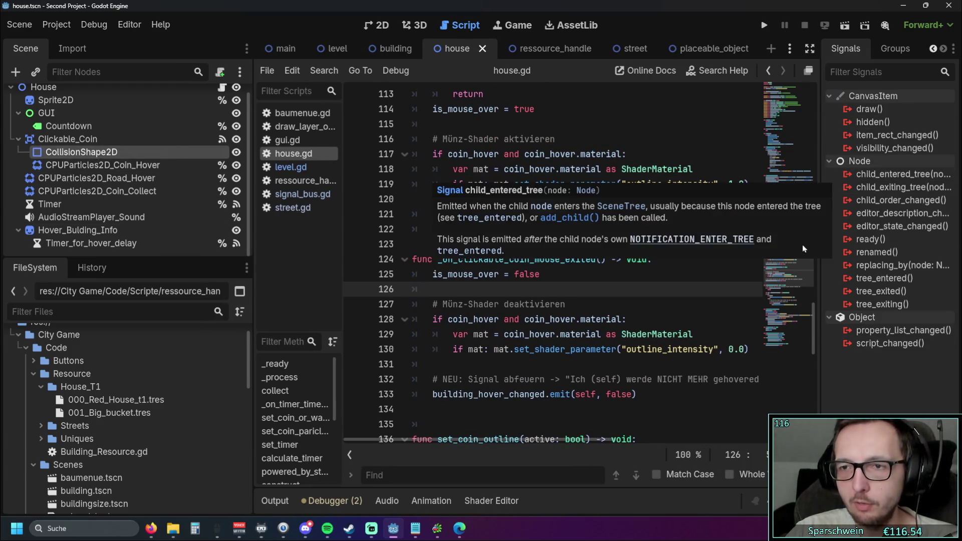
click(55, 139)
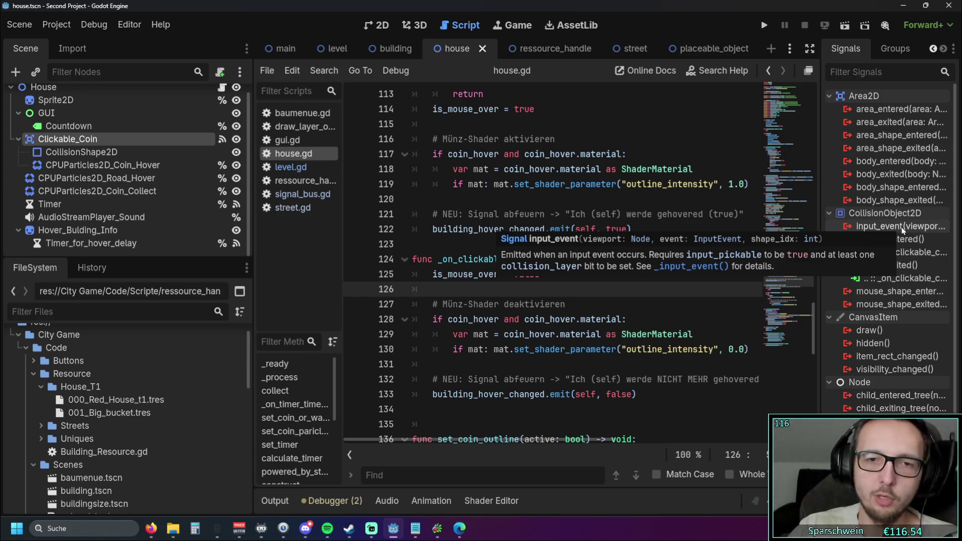
click(679, 305)
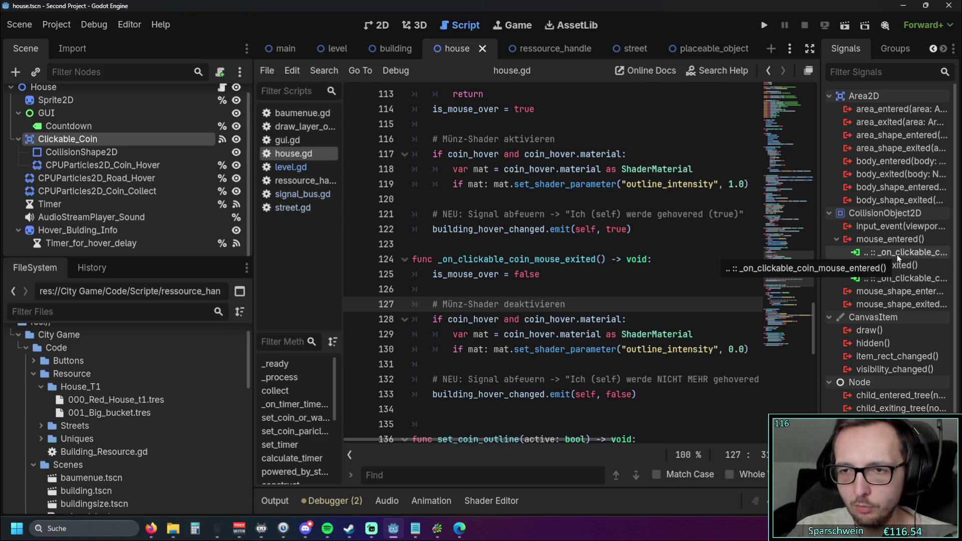
Step: Mark the mouse-entered and mouse-exited handler names in house.gd, then widen the script list
drag(621, 259, 438, 259)
click(611, 275)
scroll(610, 275, up, 2)
drag(610, 154, 446, 154)
drag(605, 349, 438, 349)
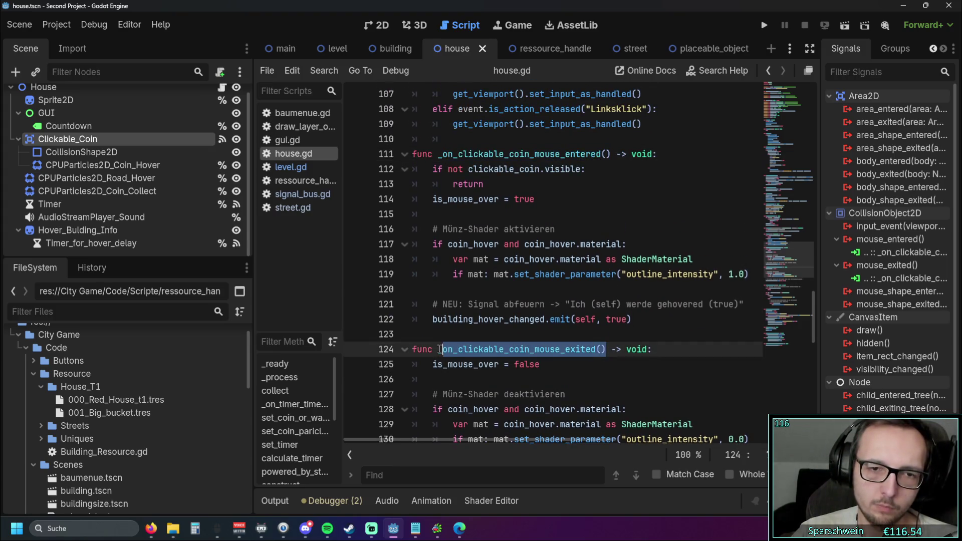
scroll(632, 318, down, 1)
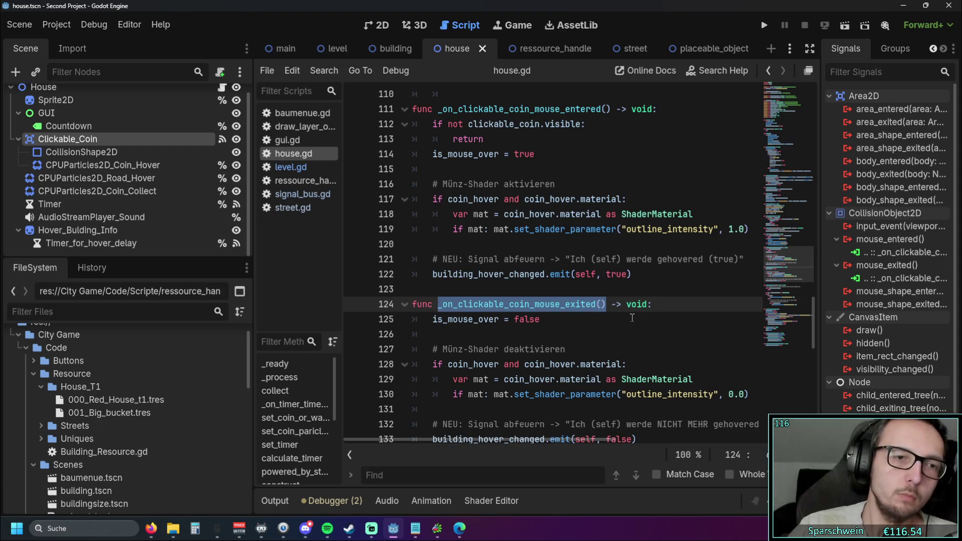
drag(342, 235, 369, 238)
Step: Review the parameters of level.gd's _on_house_hover_changed handler on line 213
click(632, 274)
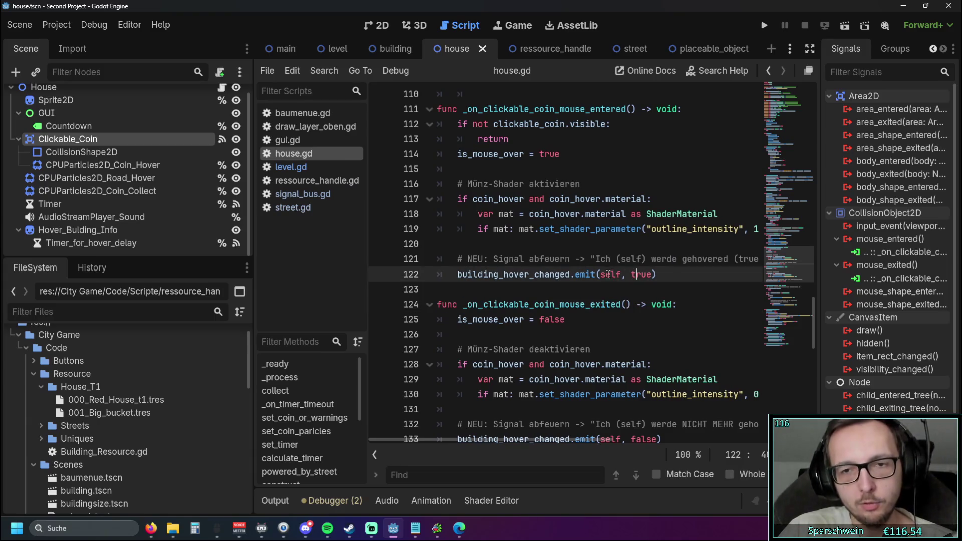
click(290, 167)
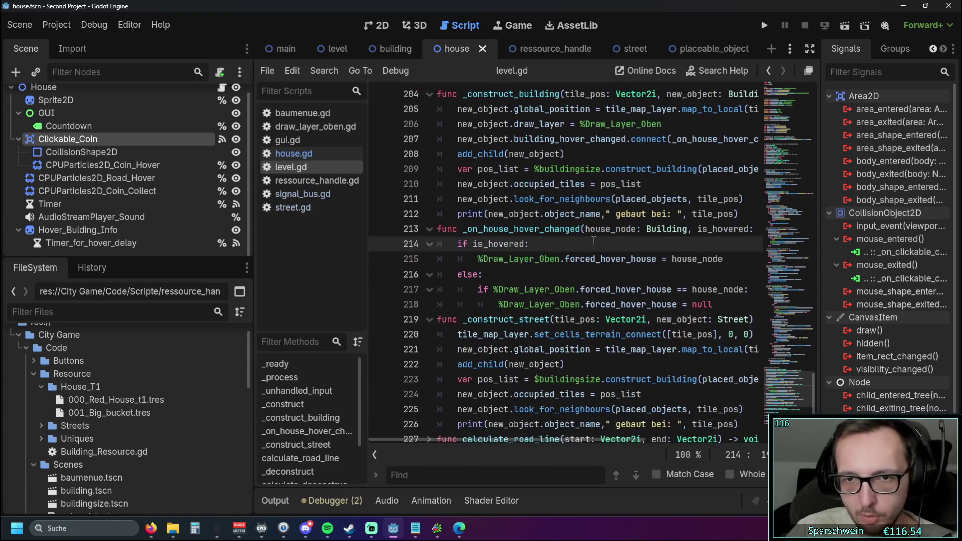
drag(586, 229, 755, 230)
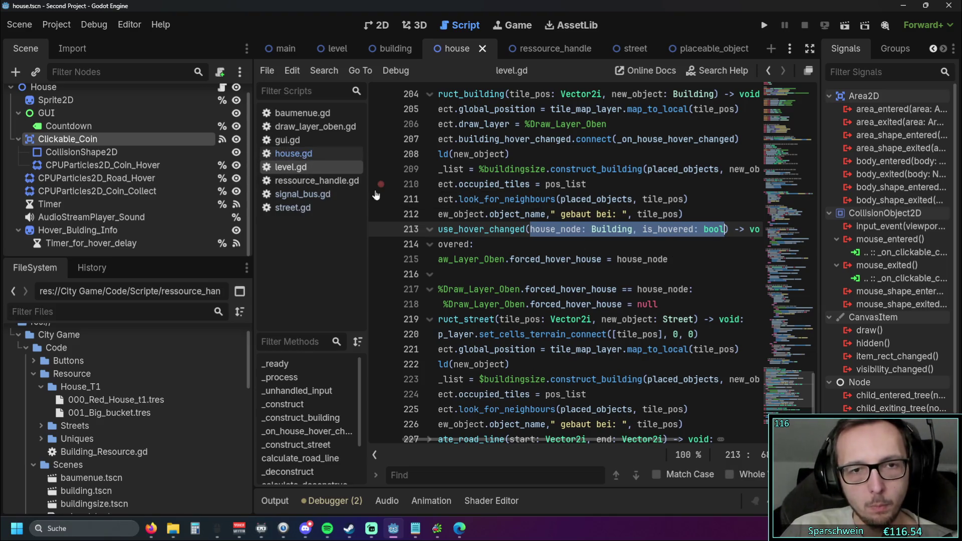
drag(371, 193, 379, 193)
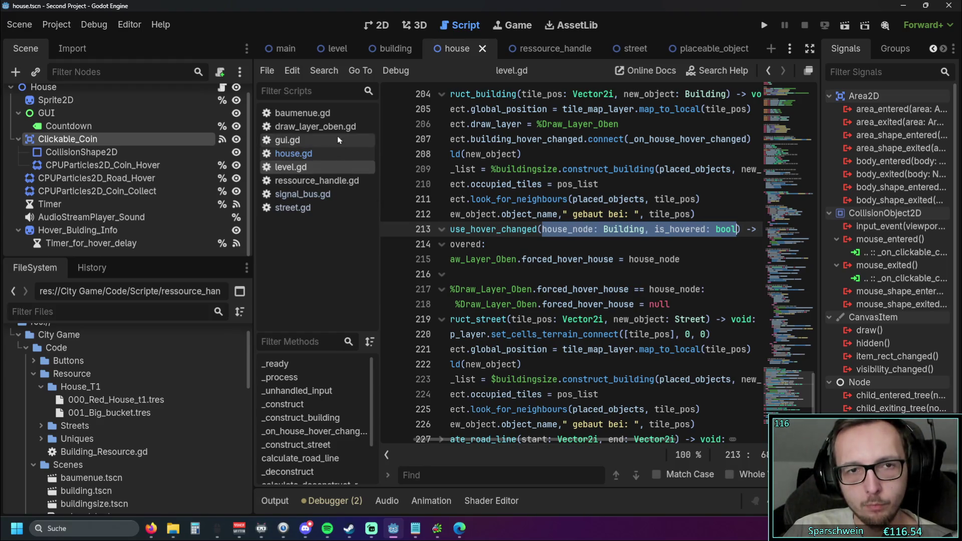
Step: Open draw_layer_oben.gd and select the forced_hover_house check on lines 41–42
click(320, 126)
scroll(615, 222, up, 3)
scroll(615, 222, down, 3)
mouse_move(489, 439)
mouse_down()
mouse_move(539, 440)
mouse_move(489, 440)
mouse_up()
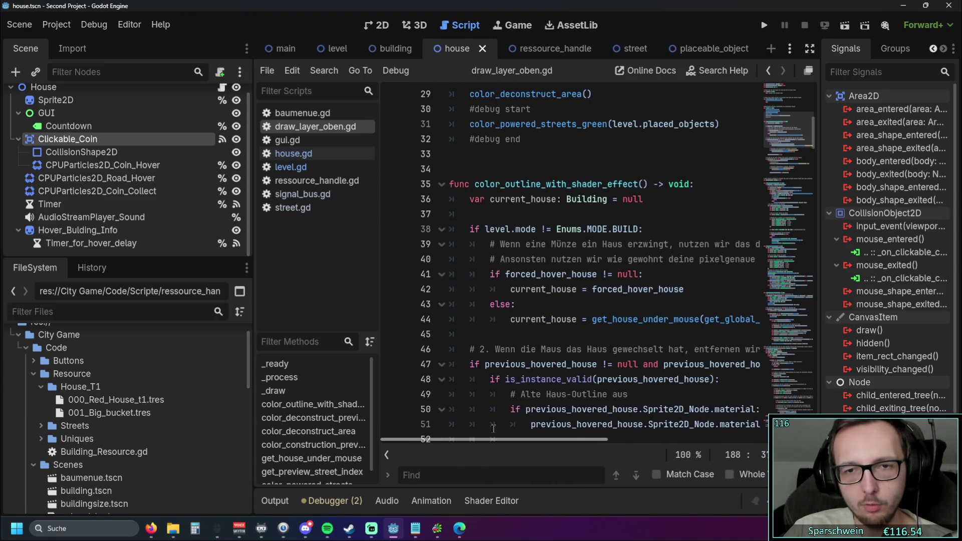
drag(685, 289, 450, 274)
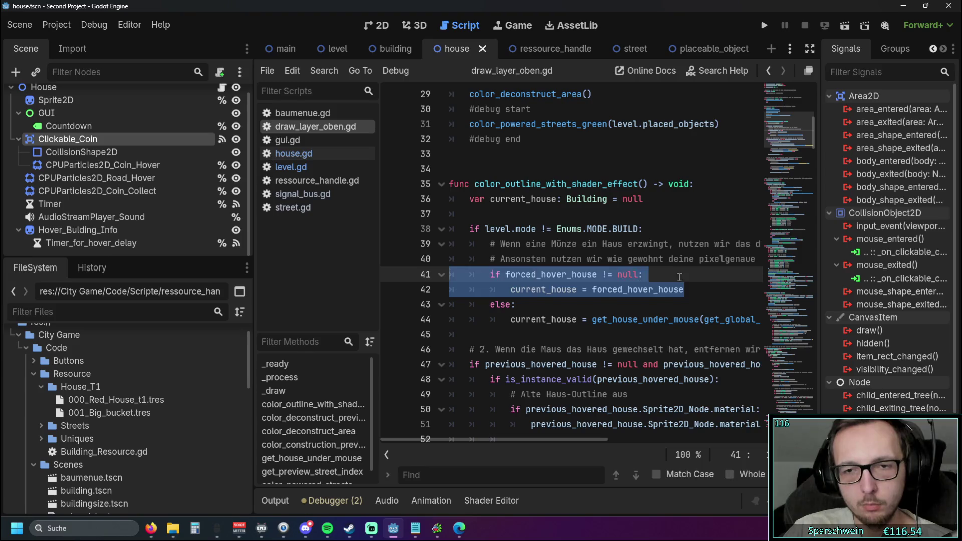
click(679, 276)
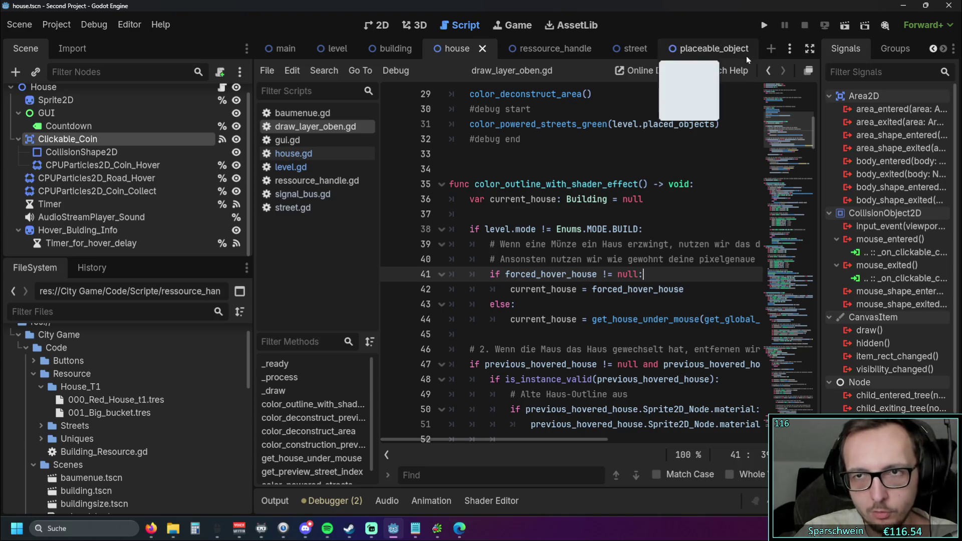
Step: Run the game and build a house, a long road and a second house
click(763, 26)
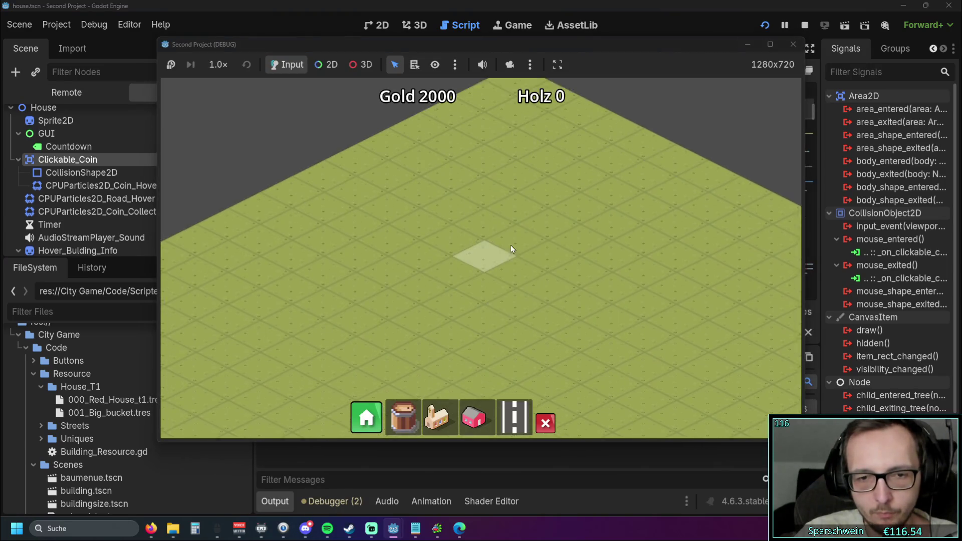
click(488, 273)
click(512, 421)
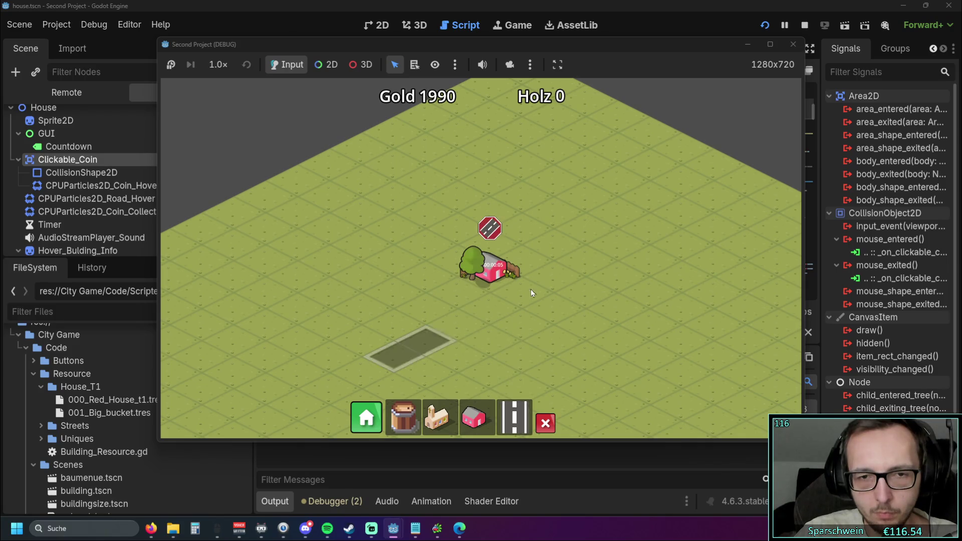
drag(388, 345, 621, 281)
click(437, 417)
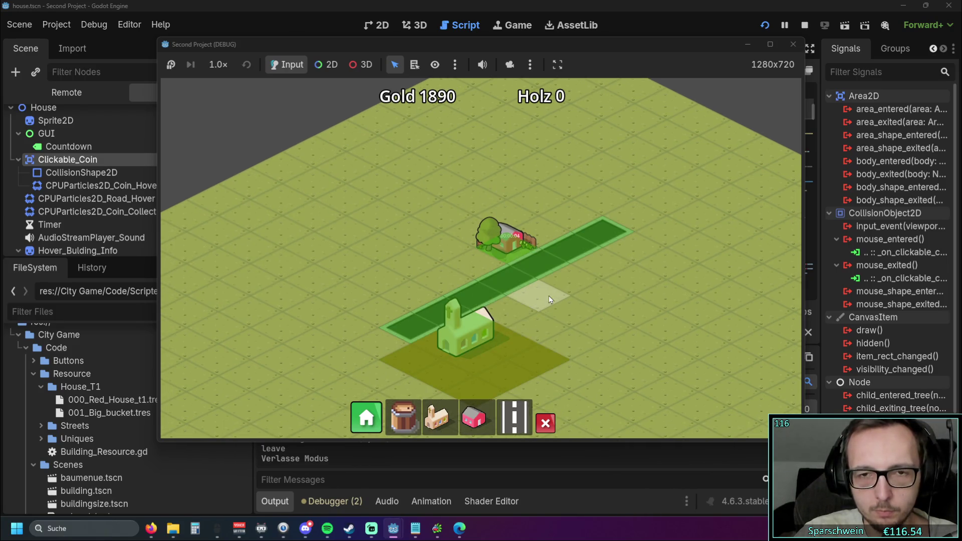
scroll(547, 217, up, 3)
click(474, 417)
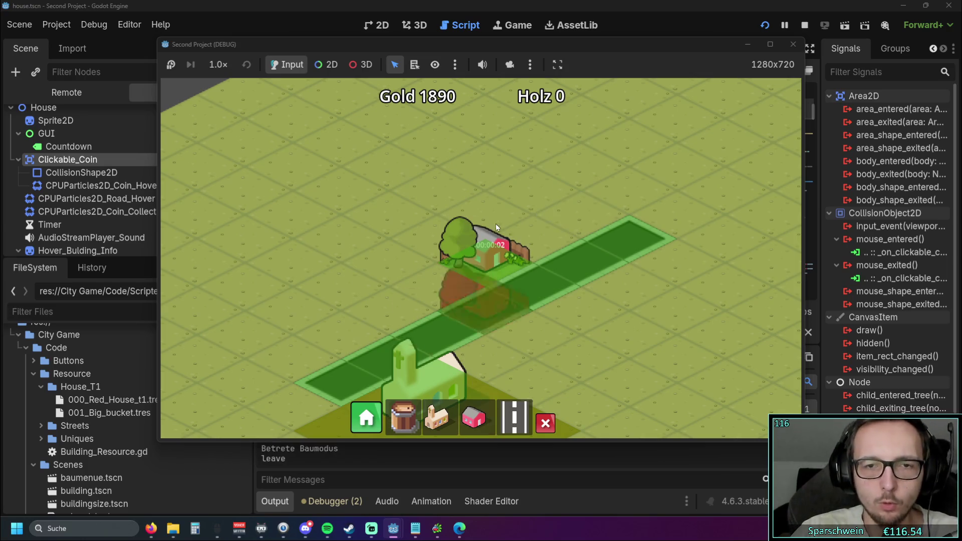
click(484, 210)
click(514, 417)
click(571, 241)
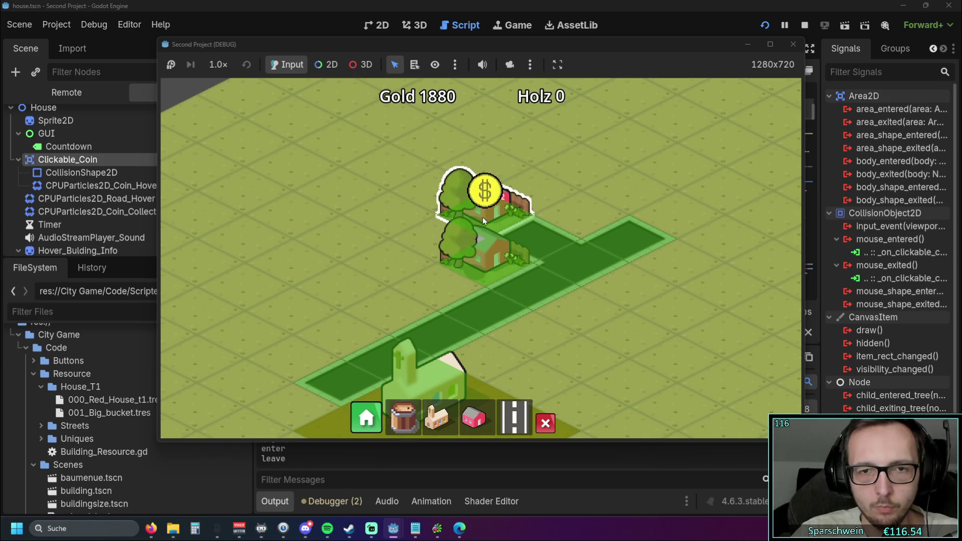
Step: Pan the map, hover a coin to test its outline, and move the game window right
key(w)
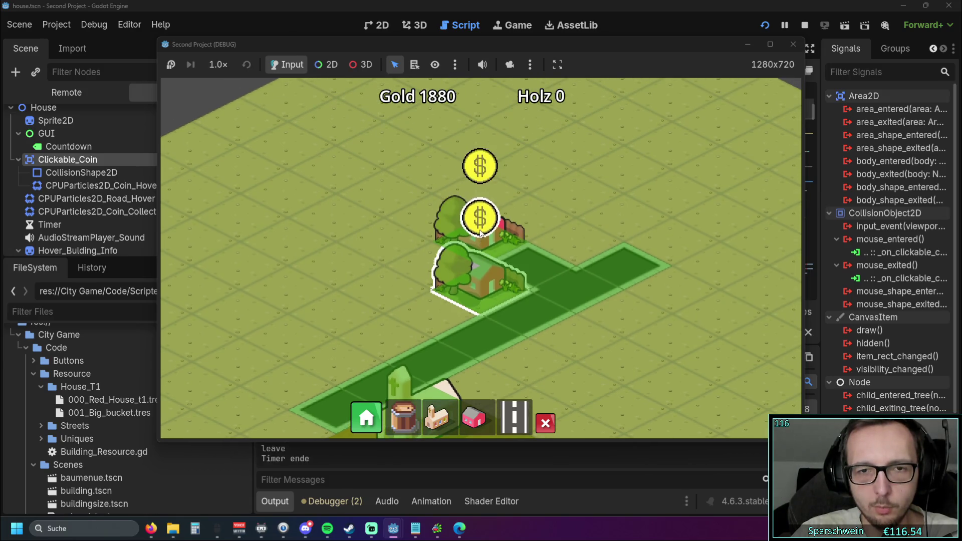
mouse_move(480, 231)
key(w)
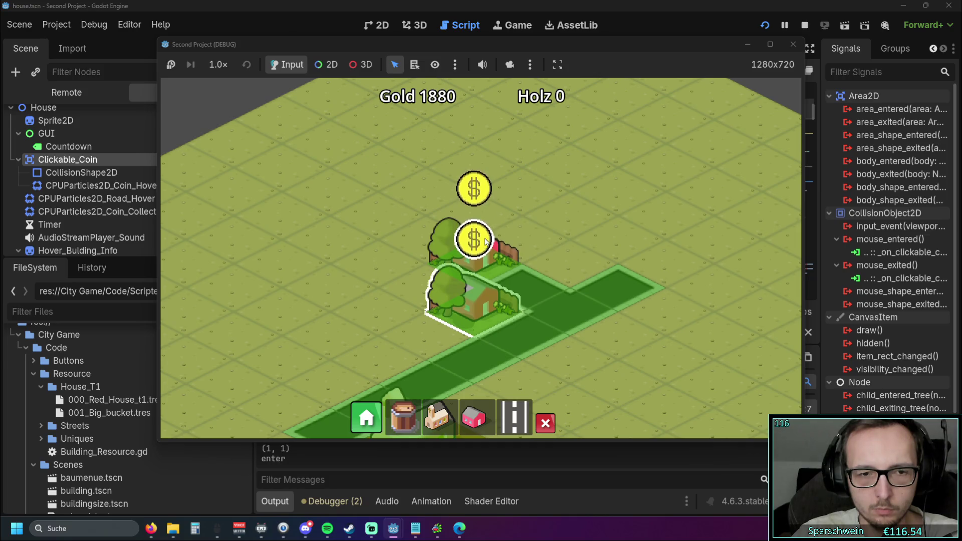
mouse_move(440, 43)
mouse_down()
mouse_move(716, 47)
mouse_move(686, 52)
mouse_up()
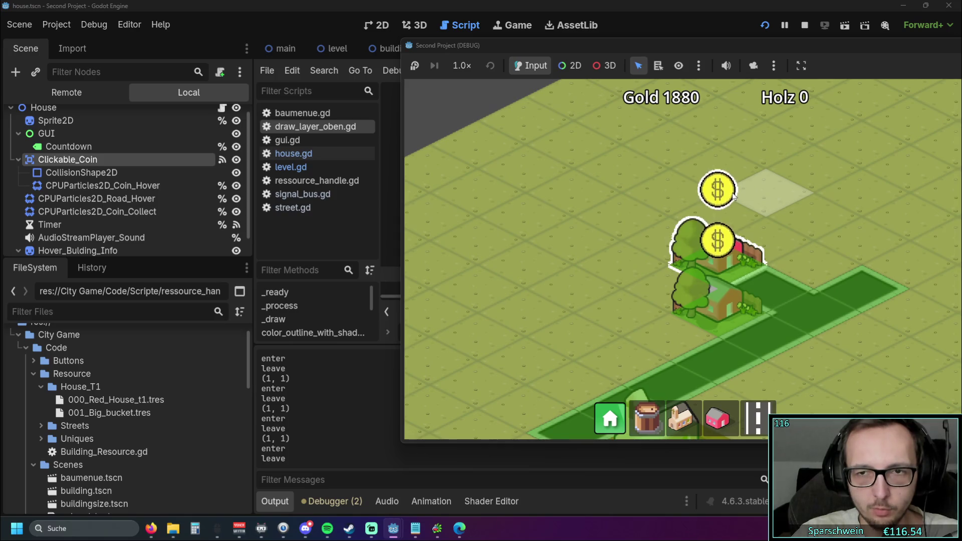
Step: Collect the top coin's gold and demolish the top red house
click(717, 189)
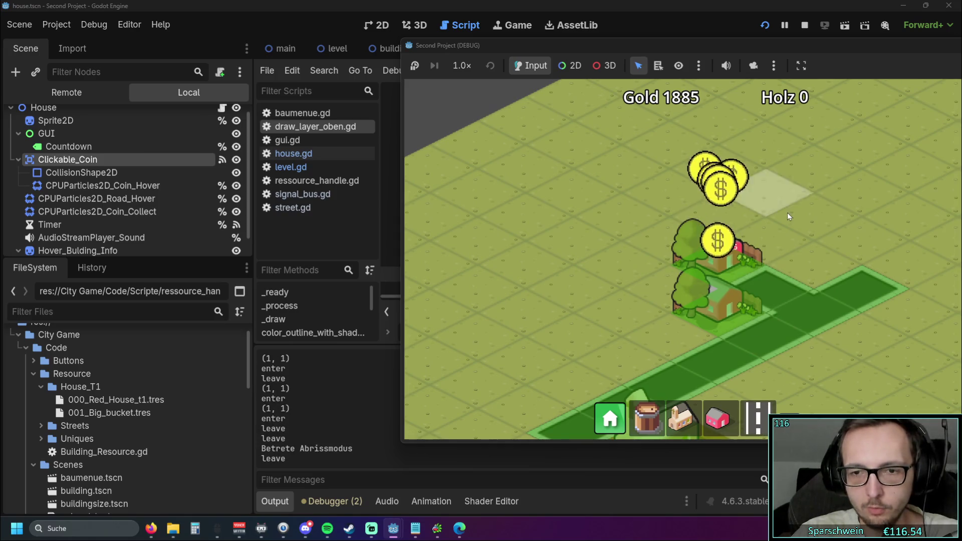
click(643, 419)
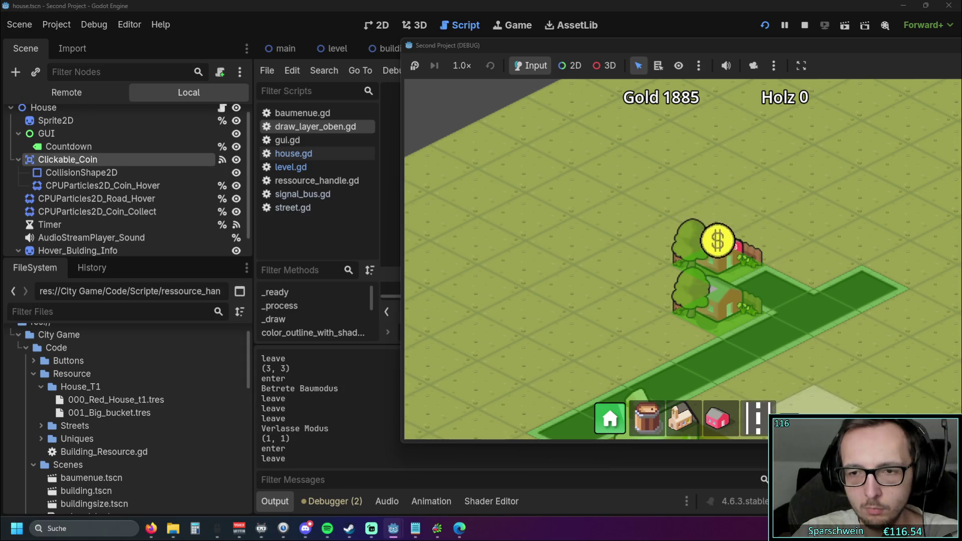
click(758, 419)
click(671, 260)
Step: Build a Big Bucket on the empty tile, demolish it, and build a red house there
click(646, 419)
click(707, 215)
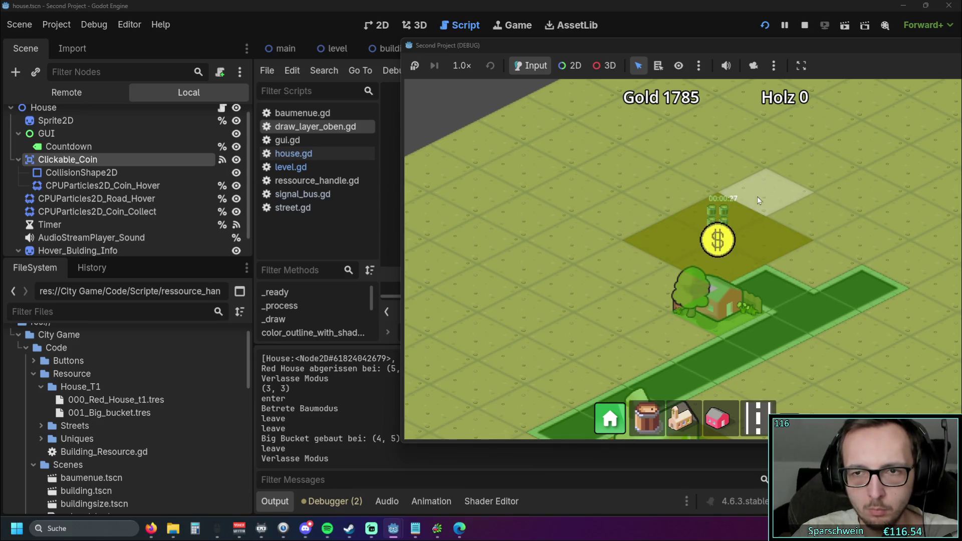
click(722, 214)
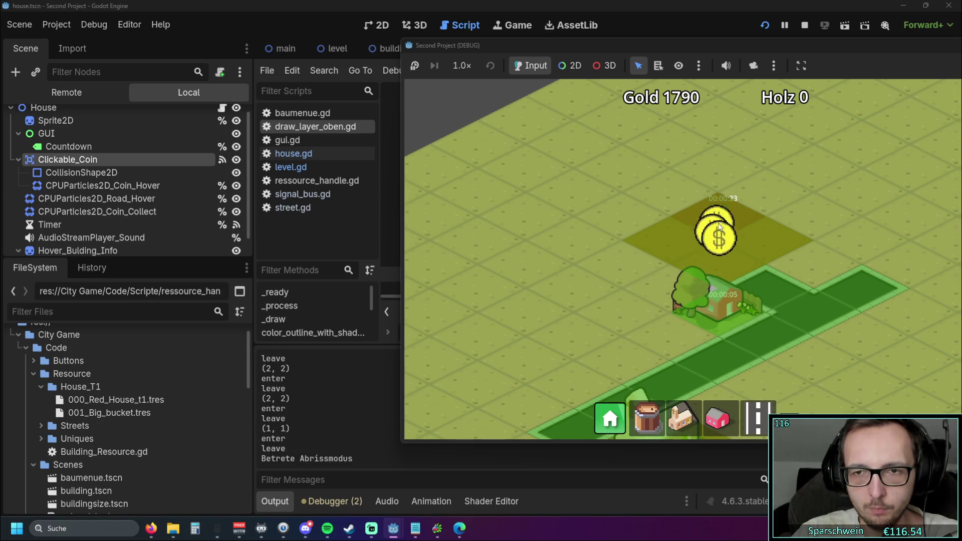
click(722, 213)
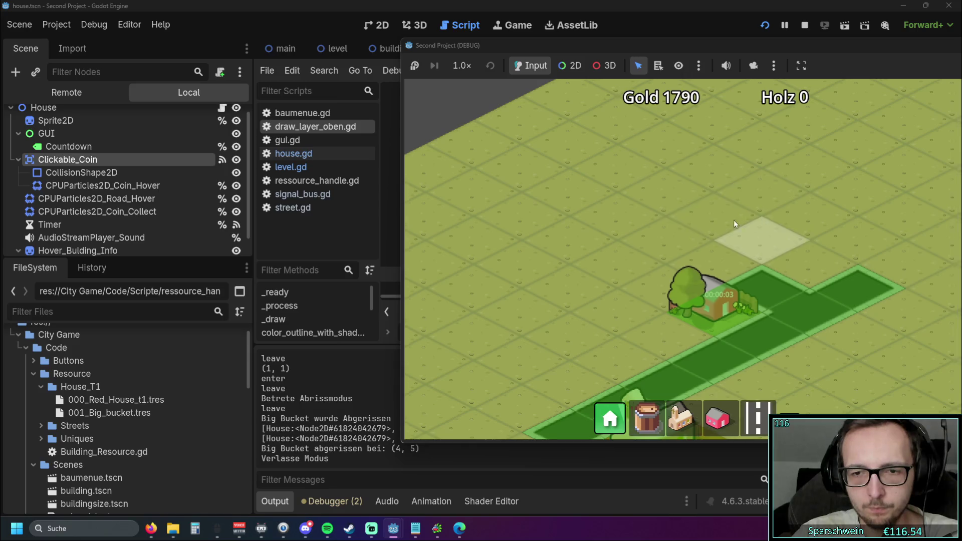
click(717, 412)
click(761, 231)
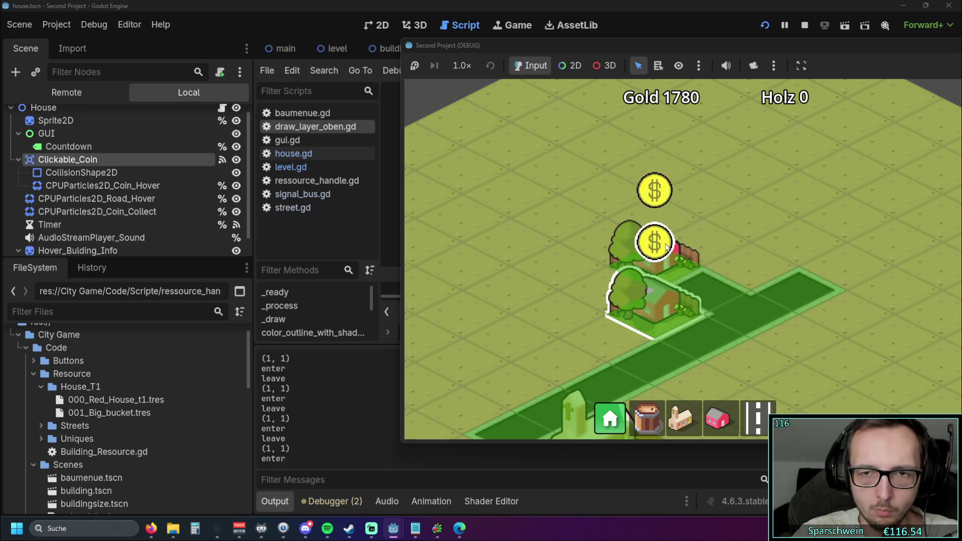
Step: Rest on the coin above the front house to show its outline and info panel
mouse_move(666, 249)
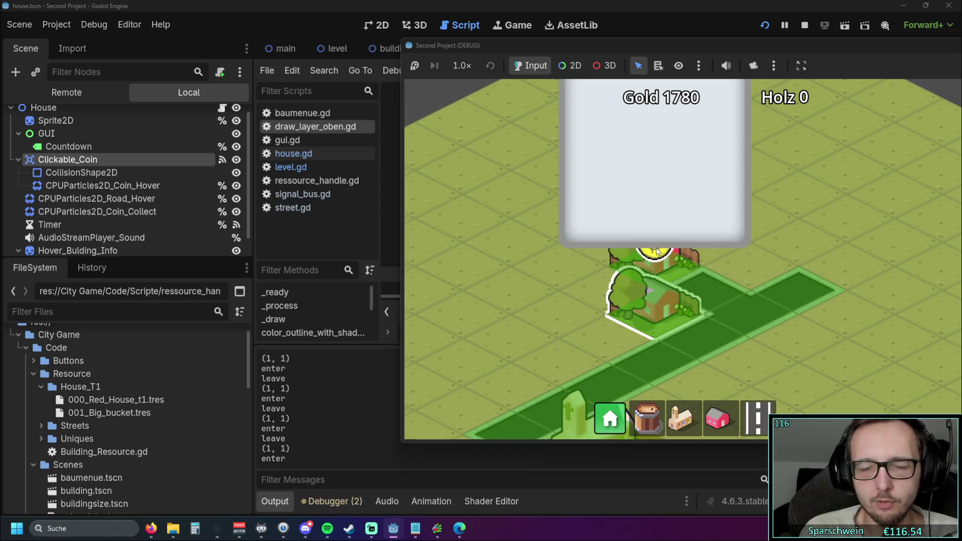
Step: Collect the coins above the houses several times, raising Gold from 1780 to 1805
click(656, 251)
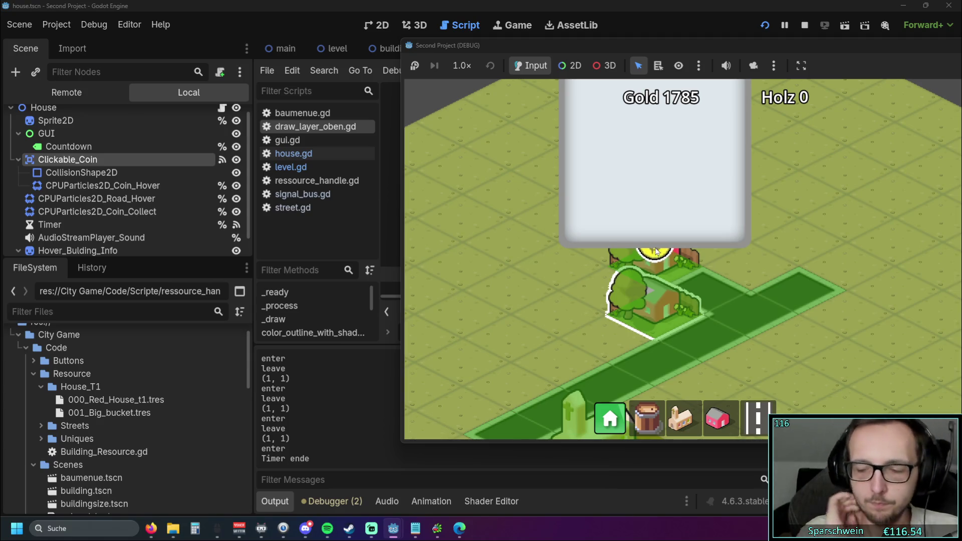
click(656, 249)
scroll(657, 252, down, 2)
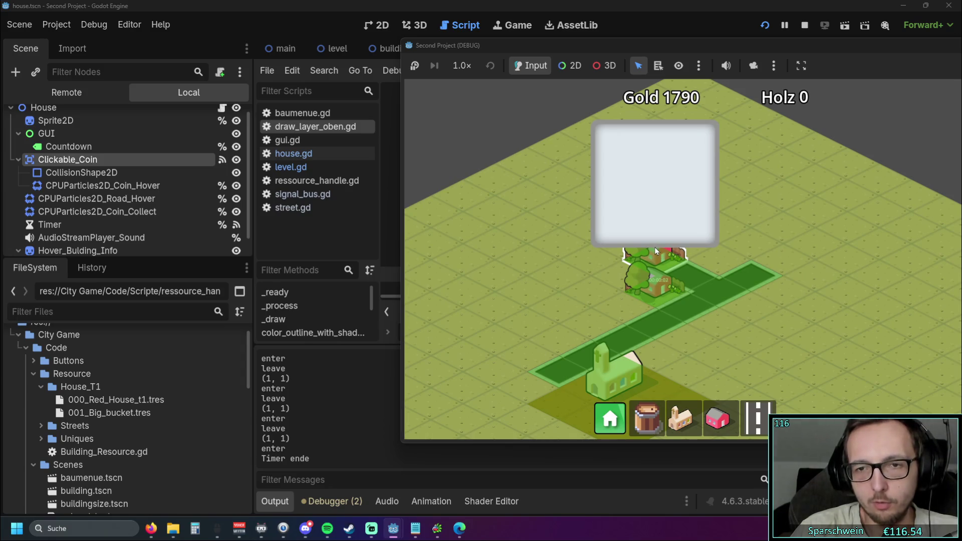
scroll(656, 250, up, 2)
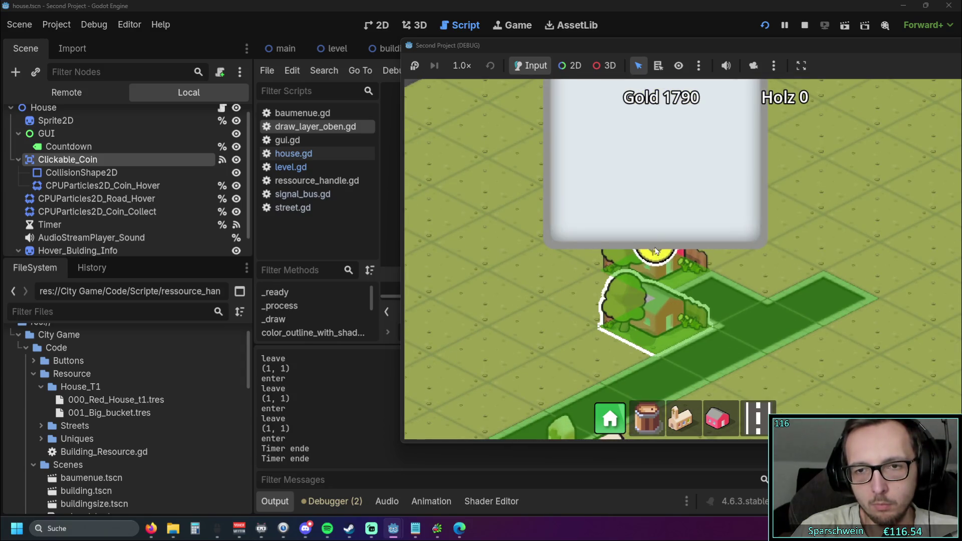
click(655, 250)
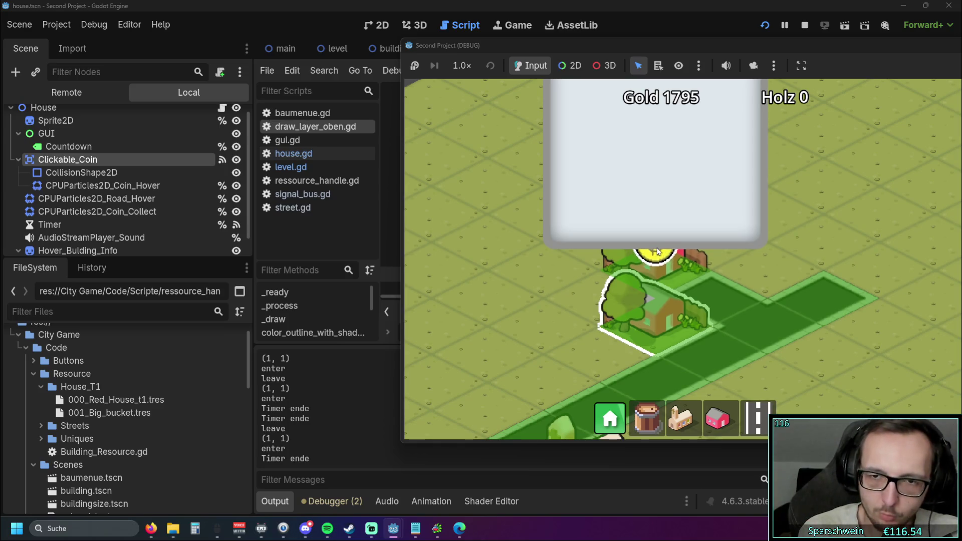
click(656, 250)
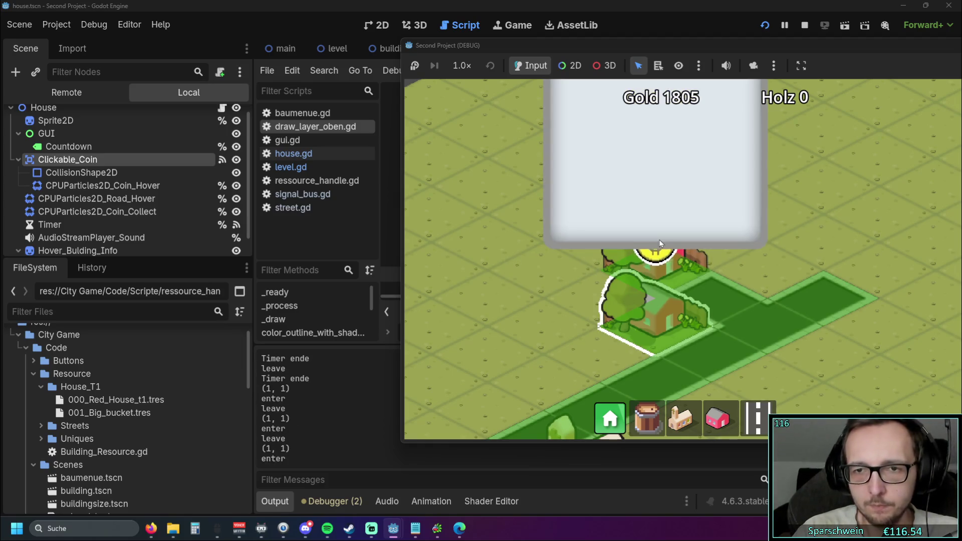
Step: Stop the test run, collapse the Output panel, and select the forced_hover_house branch on lines 41–42
drag(691, 46, 569, 58)
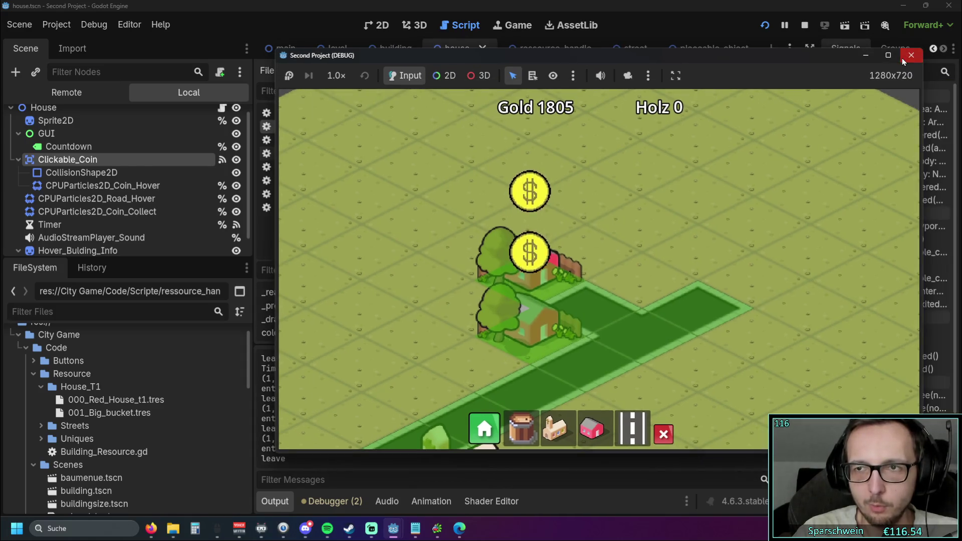
click(911, 55)
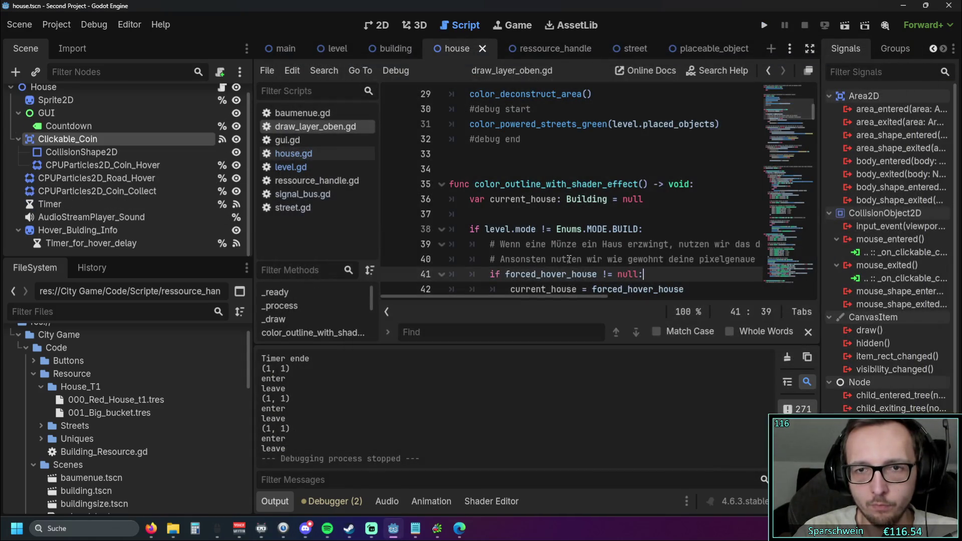
mouse_move(530, 283)
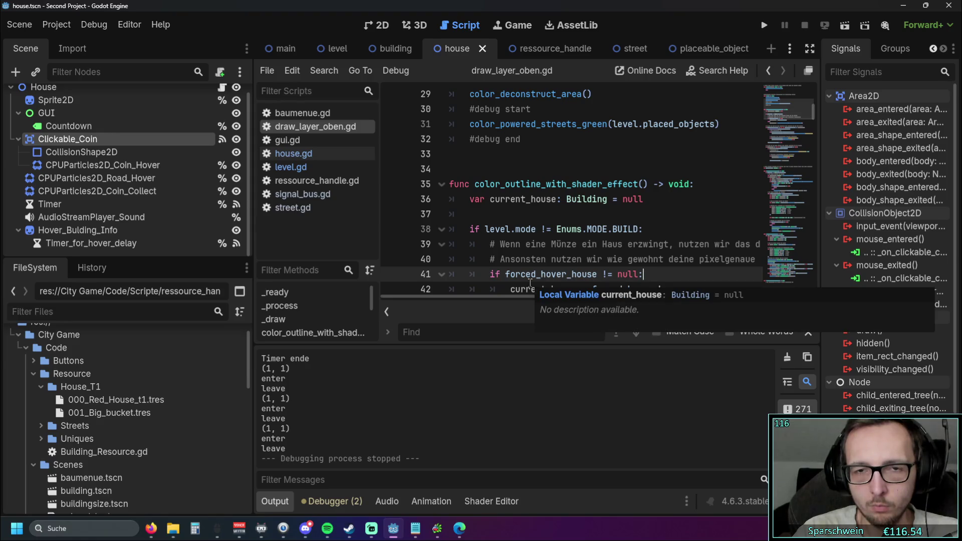
click(490, 198)
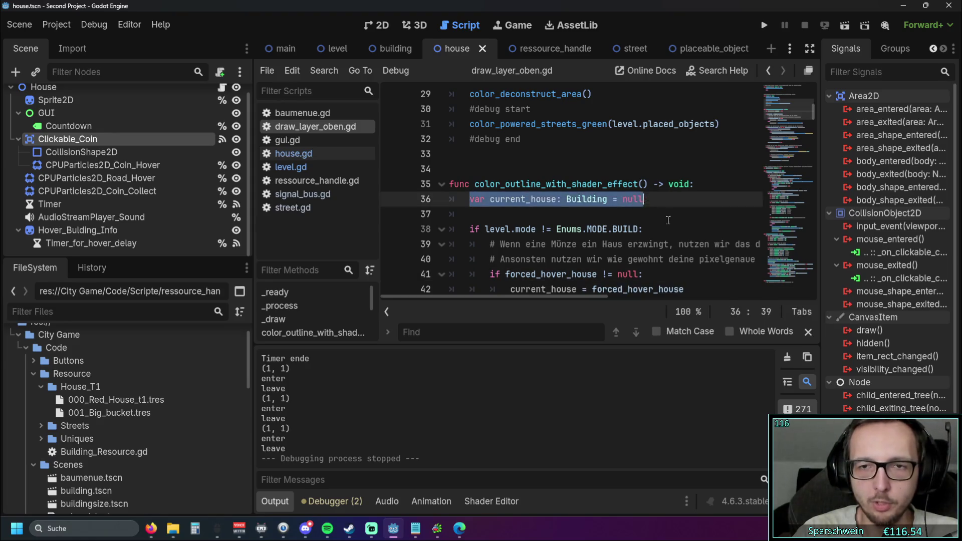
click(665, 216)
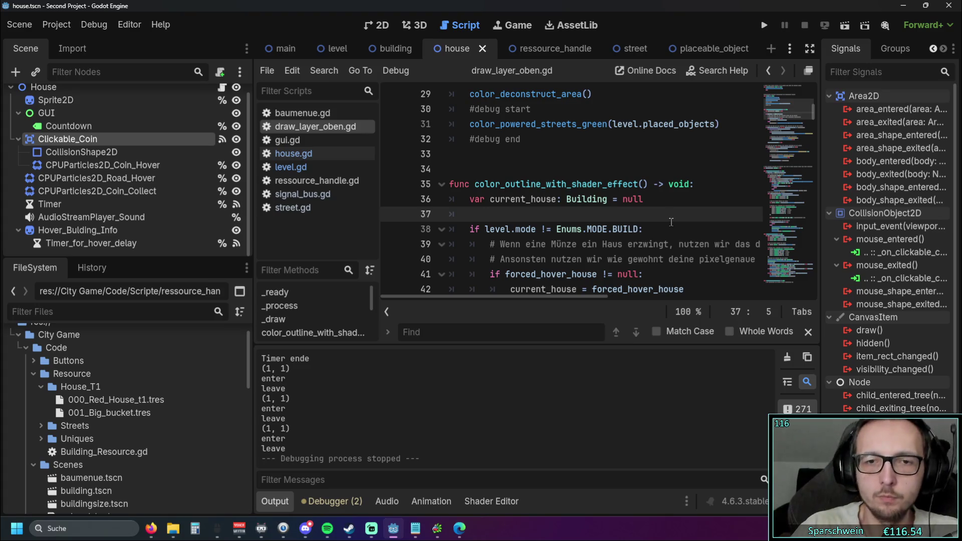
drag(545, 344, 546, 380)
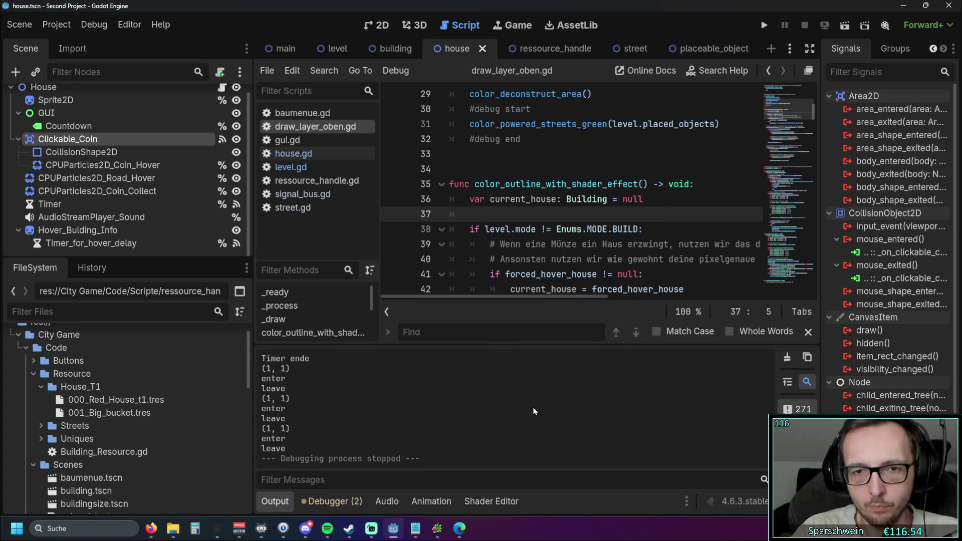
click(275, 501)
mouse_move(684, 289)
mouse_down()
mouse_move(551, 289)
mouse_move(469, 274)
mouse_up()
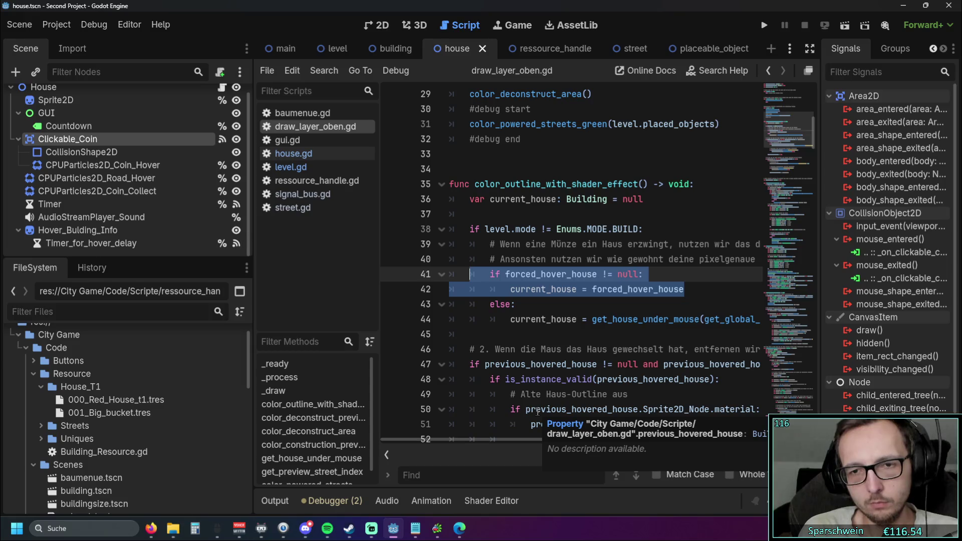
Step: Switch from level.gd to house.gd and drag the dock splitter left to widen the script editor
click(295, 166)
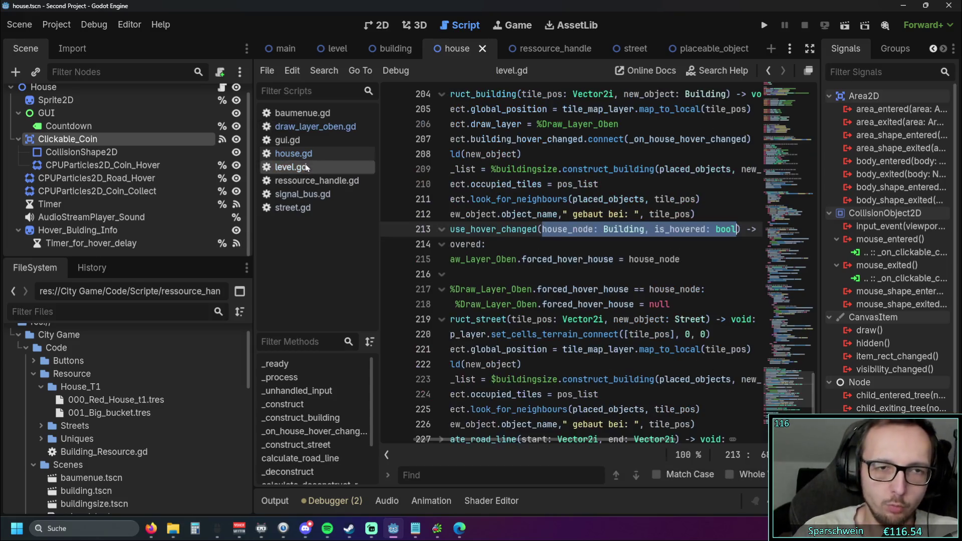
click(481, 274)
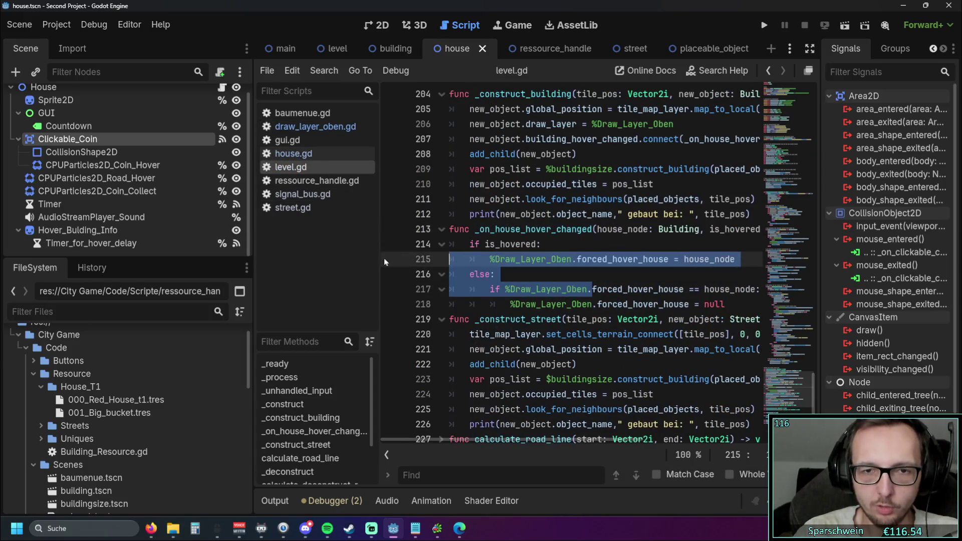
click(295, 153)
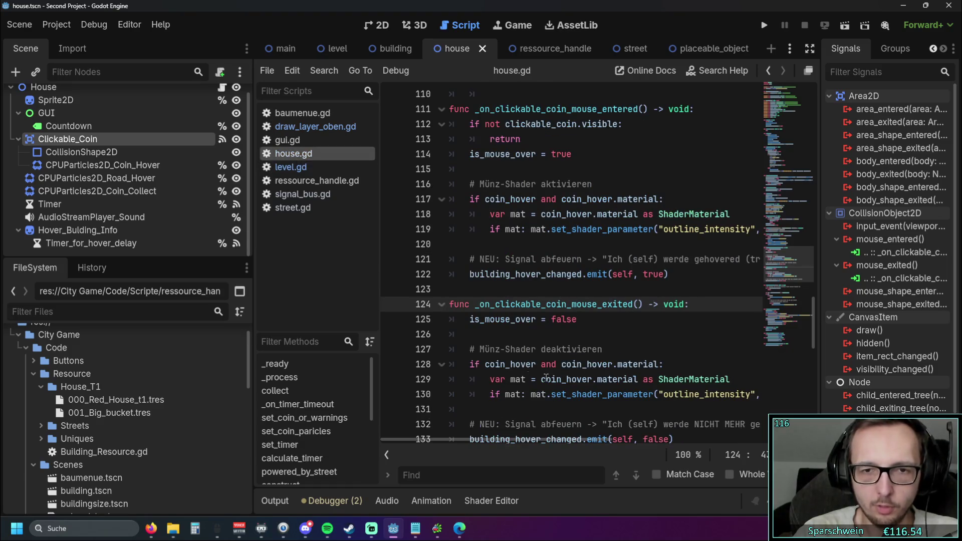
scroll(558, 386, down, 2)
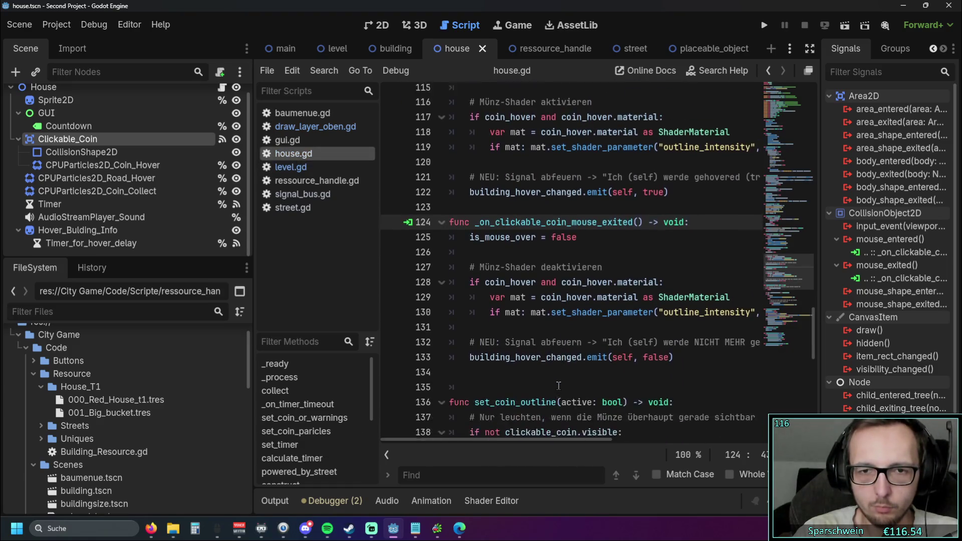
scroll(559, 386, up, 2)
scroll(558, 386, down, 2)
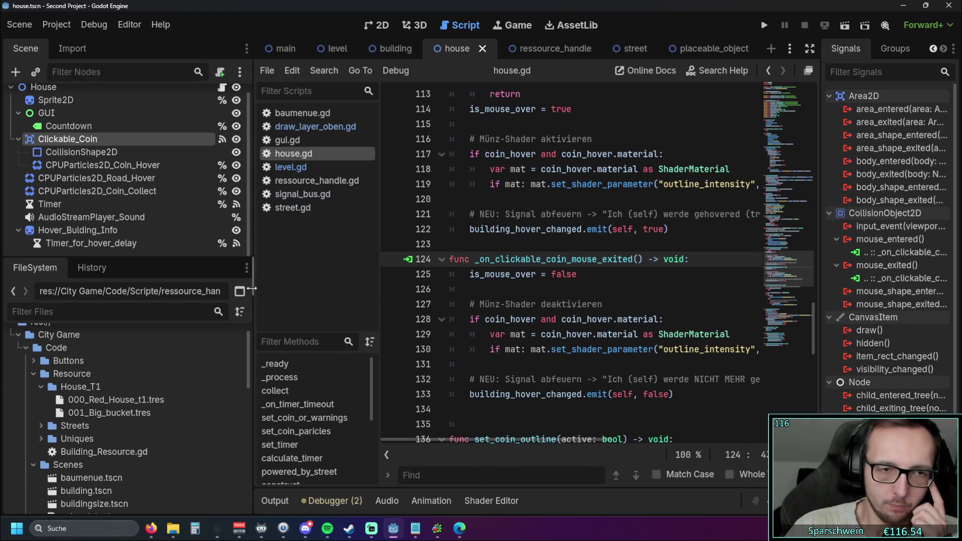
drag(251, 293, 81, 298)
scroll(567, 326, up, 1)
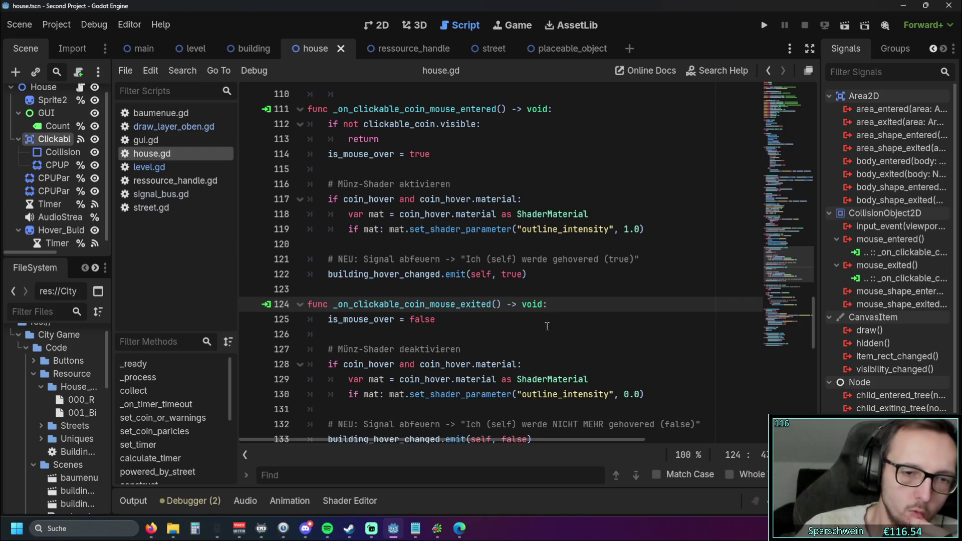
Step: Paste the house_shader_on_hover_coin signal declaration into signal_bus.gd and select its name for copying
scroll(541, 323, down, 1)
click(176, 209)
click(166, 195)
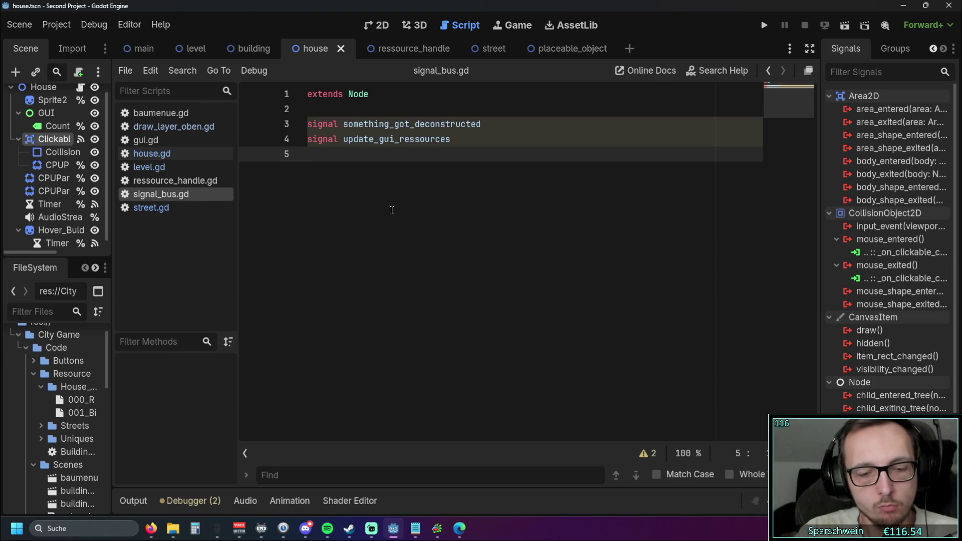
text(signal house_shader_on_hover_coin)
key(Return)
drag(343, 155, 476, 155)
key(ctrl+c)
Step: Look through street.gd, ressource_handle.gd, level.gd and signal_bus.gd before returning to house.gd
click(179, 210)
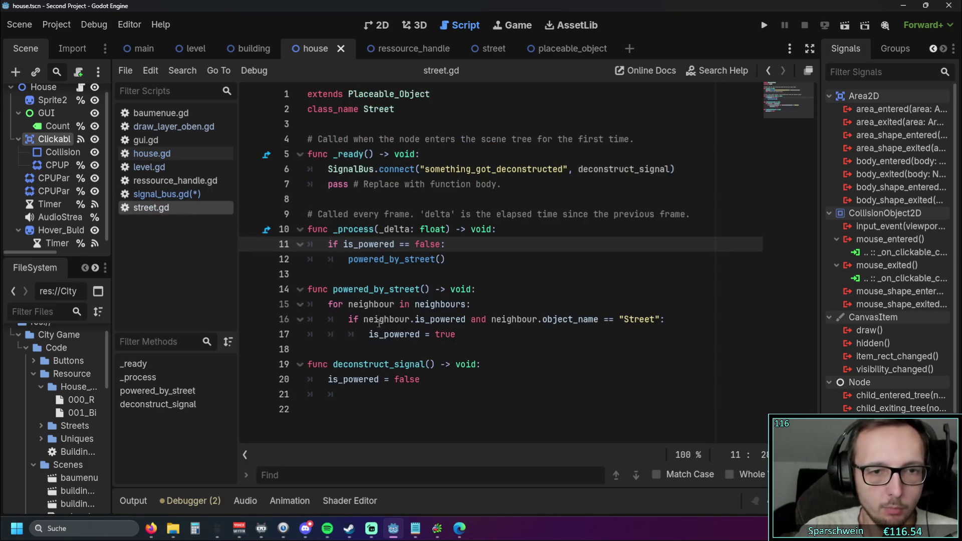
click(165, 179)
click(166, 154)
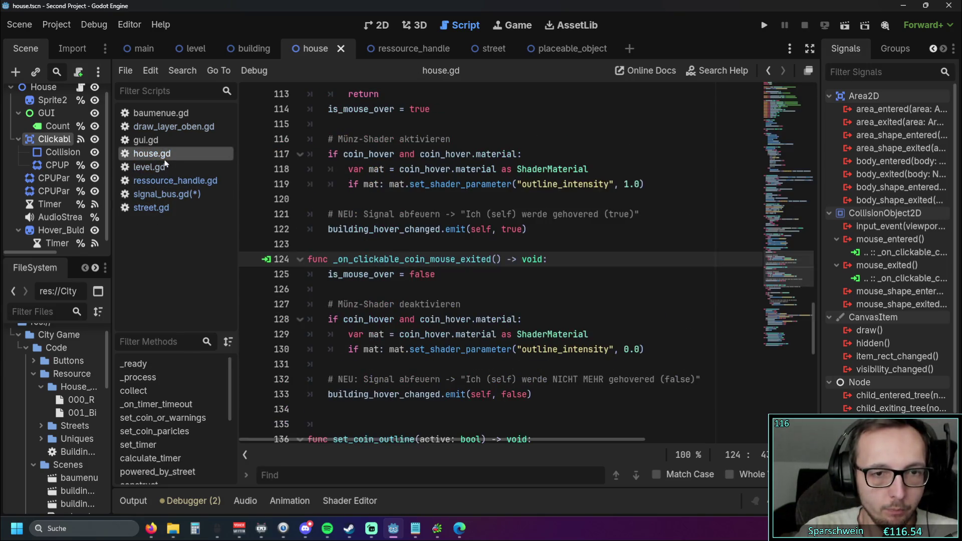
click(166, 166)
click(171, 182)
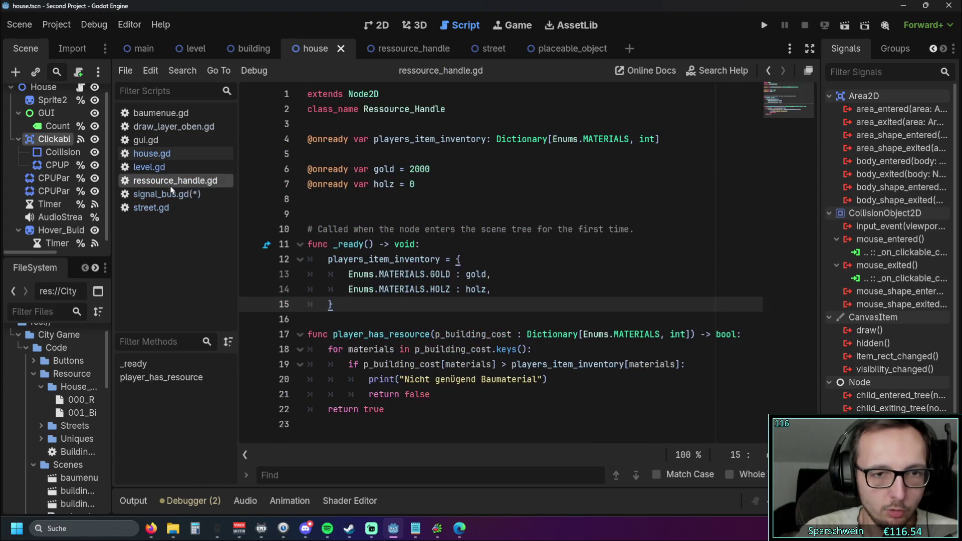
click(174, 193)
click(169, 153)
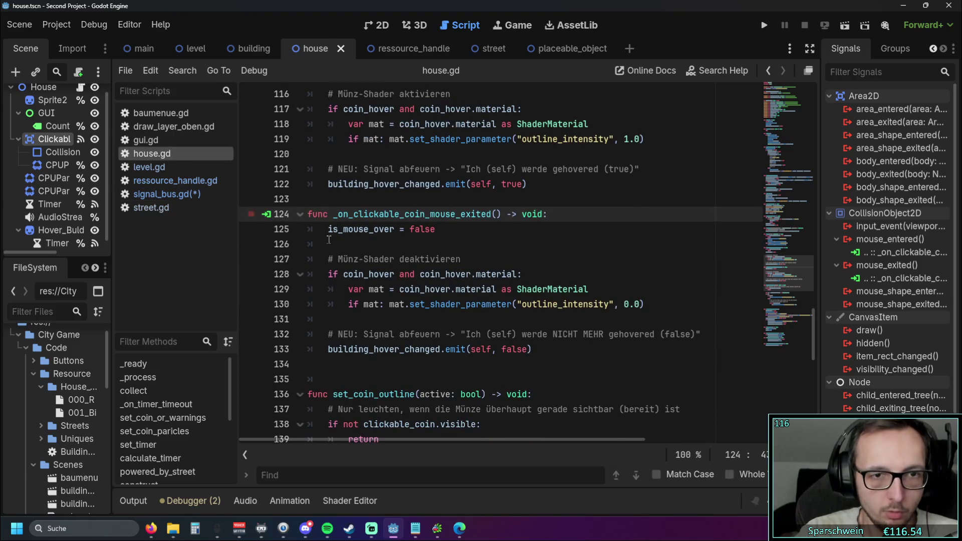
Step: Make house.gd's hover-enter emit use SignalBus.house_shader_on_hover_coin
click(440, 259)
scroll(392, 384, up, 1)
scroll(391, 384, up, 4)
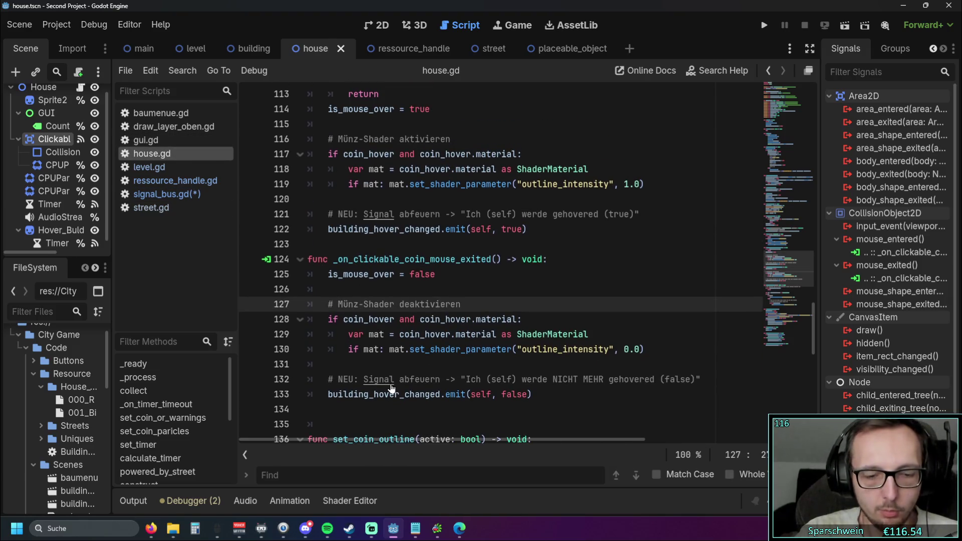
key(BackSpace)
click(328, 394)
text(Sigal)
text(nBus.house_shader_on_hover_coin)
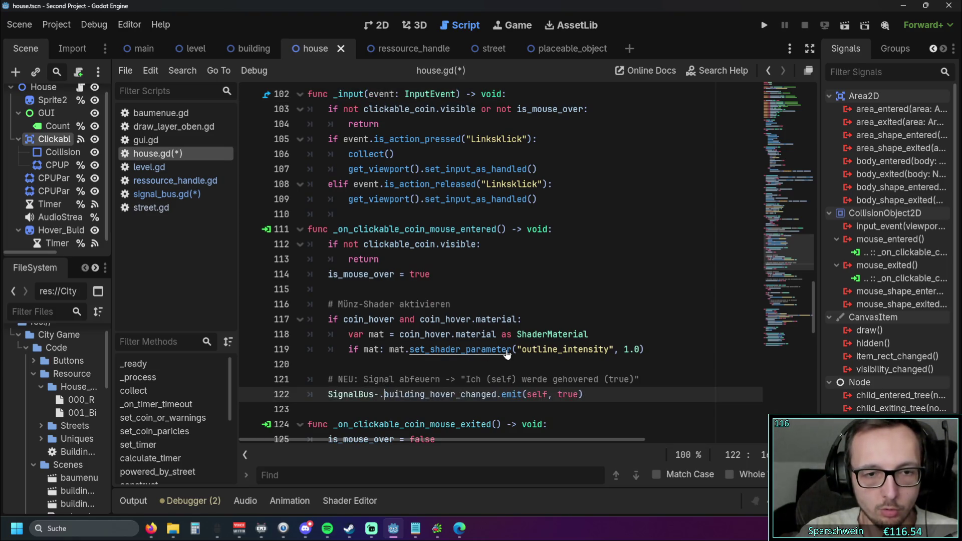
key(Down)
key(Down)
key(Down)
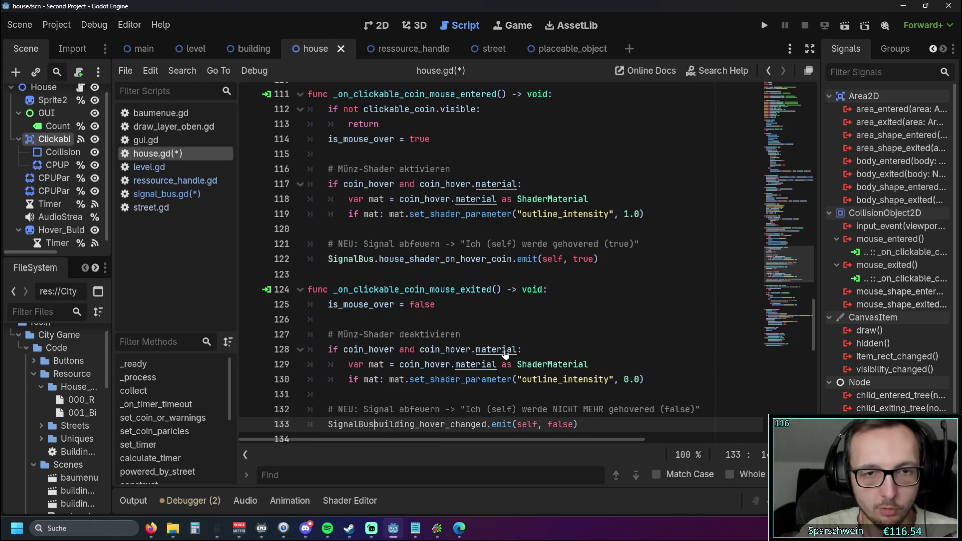
Step: Prefix the coin hover-exit emit with SignalBus, then switch to level.gd
text(Bus.)
scroll(495, 334, down, 4)
scroll(495, 334, down, 3)
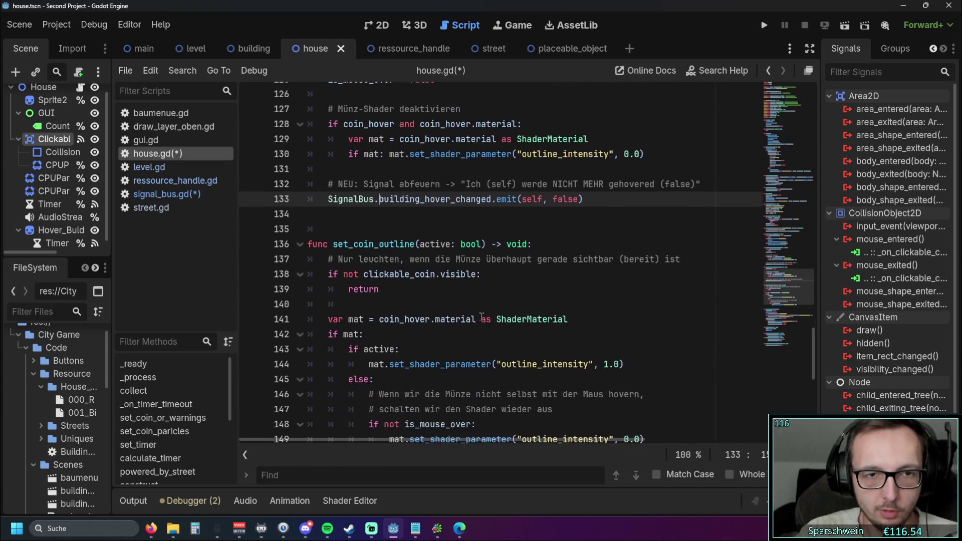
scroll(481, 301, up, 4)
scroll(479, 299, up, 2)
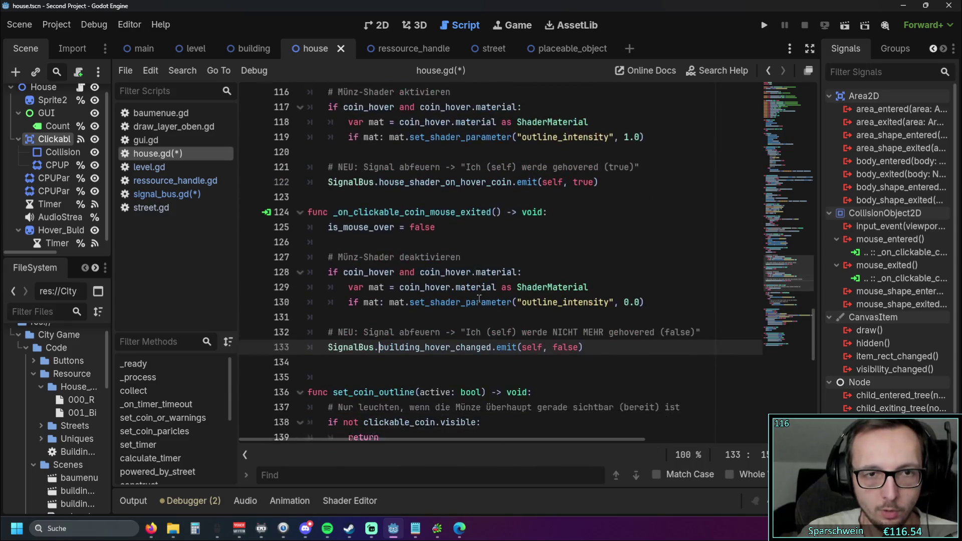
click(424, 186)
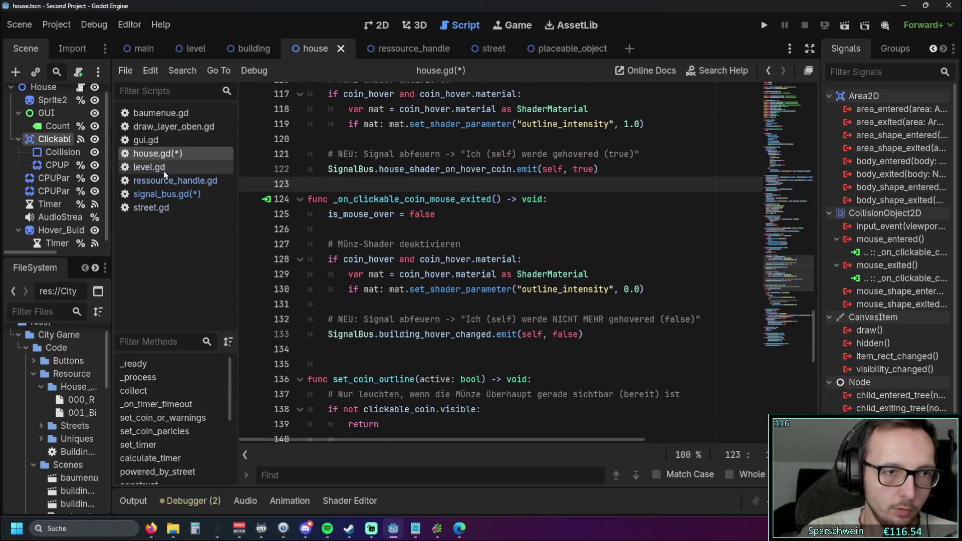
click(163, 170)
scroll(441, 248, up, 10)
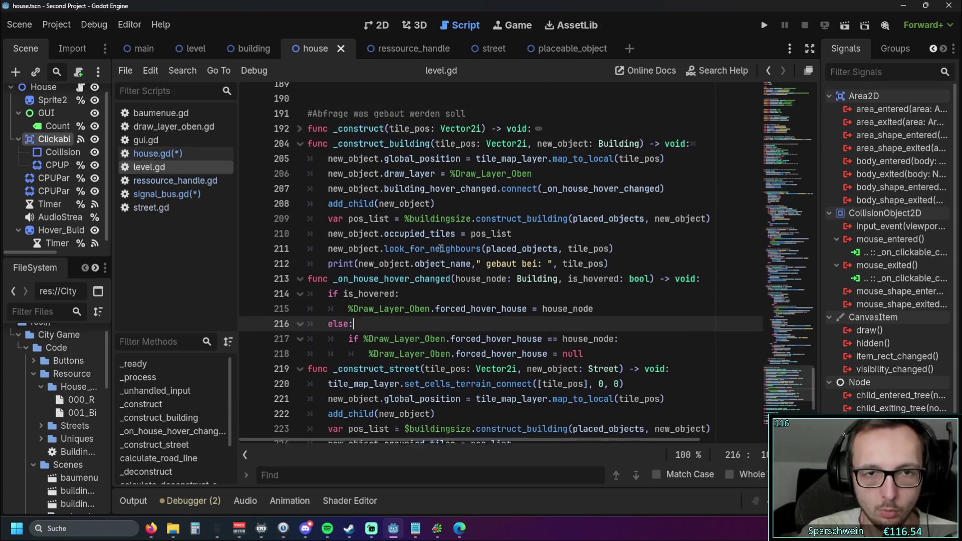
Step: Start a SignalBus.connect("house_shader_on_hover_coin", call as the first line of level.gd's _ready
mouse_move(814, 351)
mouse_down()
mouse_move(809, 173)
mouse_move(807, 186)
mouse_up()
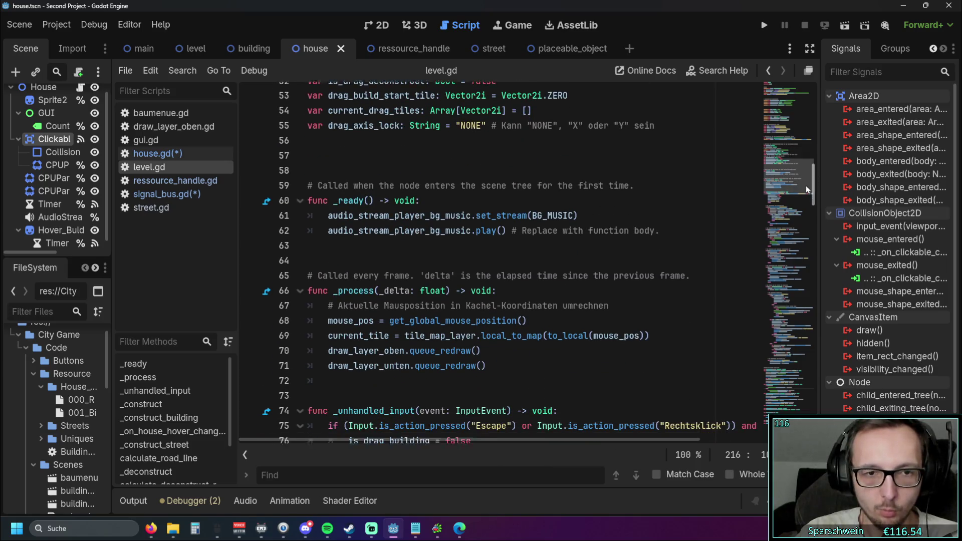
click(449, 195)
key(Return)
text(Sig)
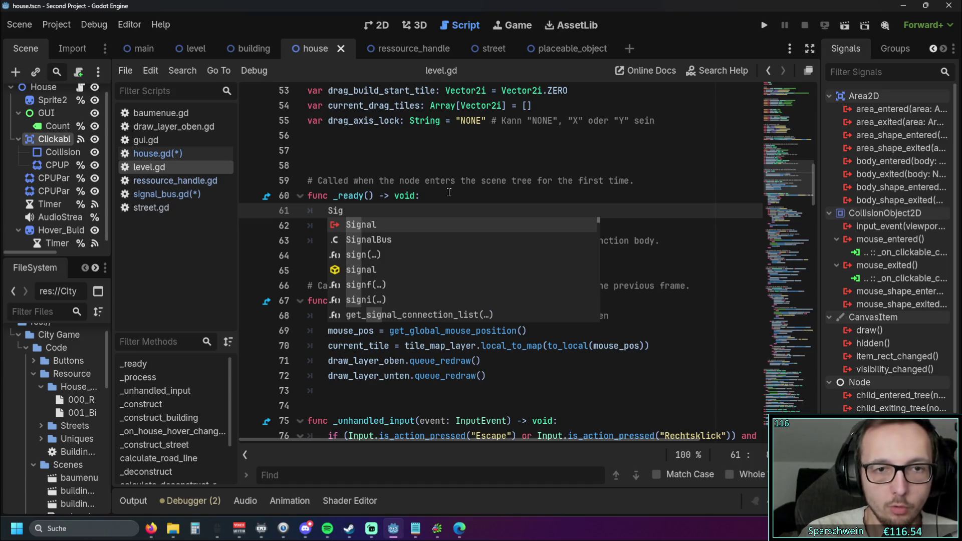
key(Down)
key(Return)
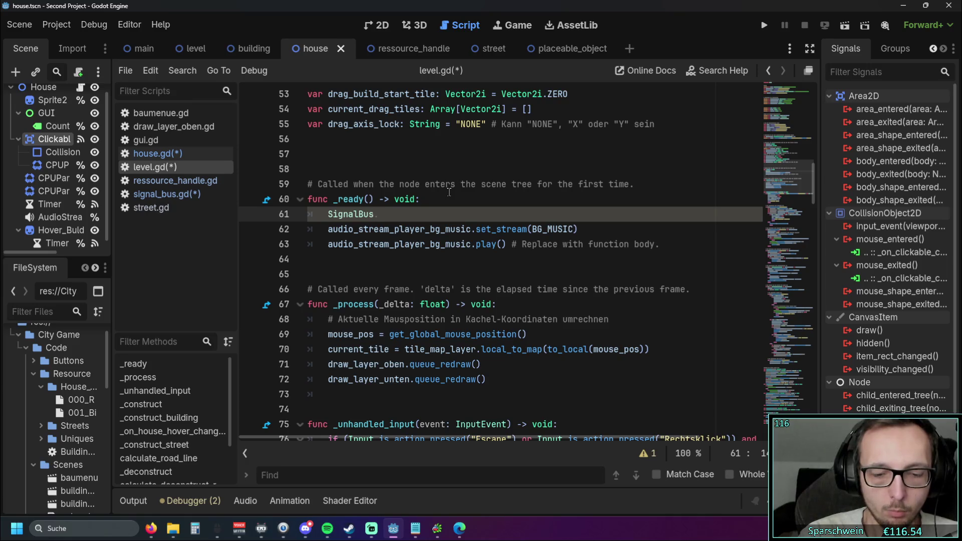
text(.conne)
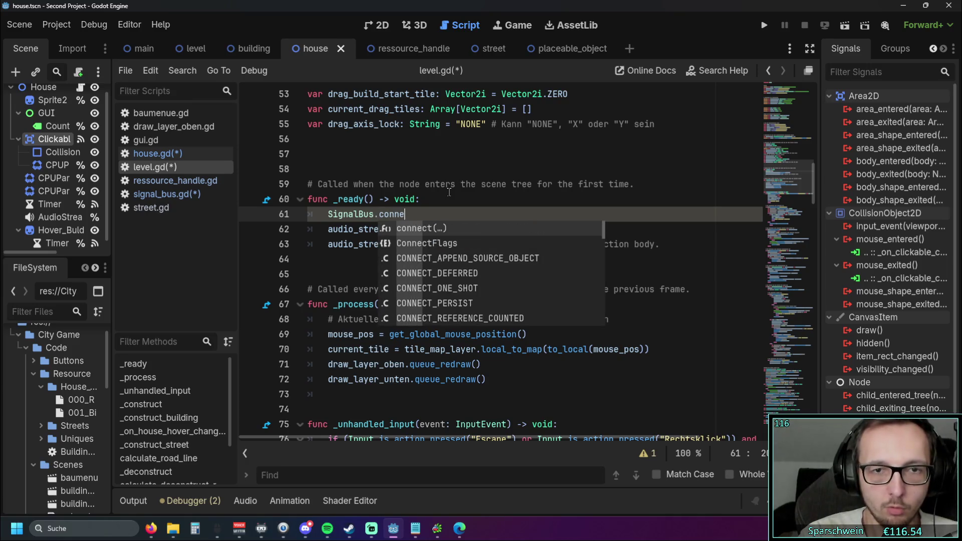
key(Return)
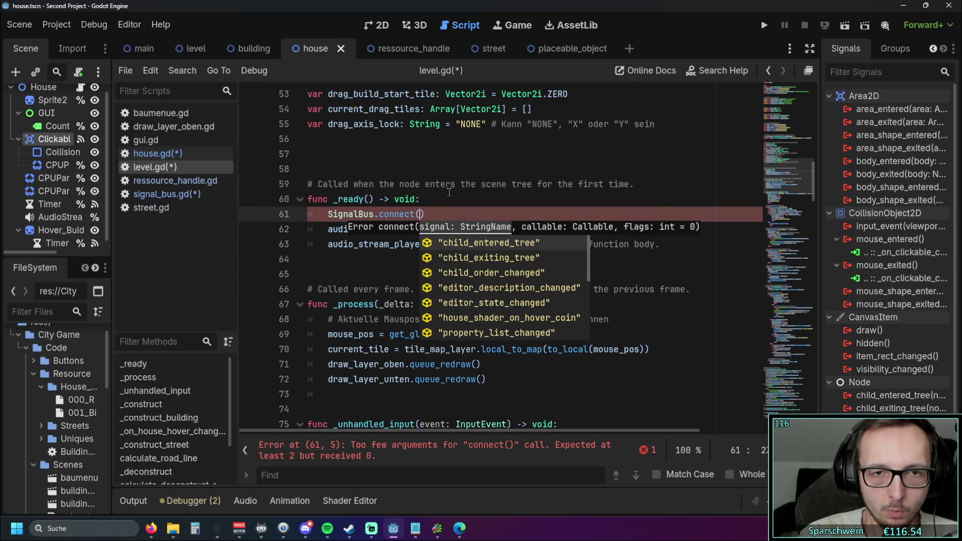
text(")
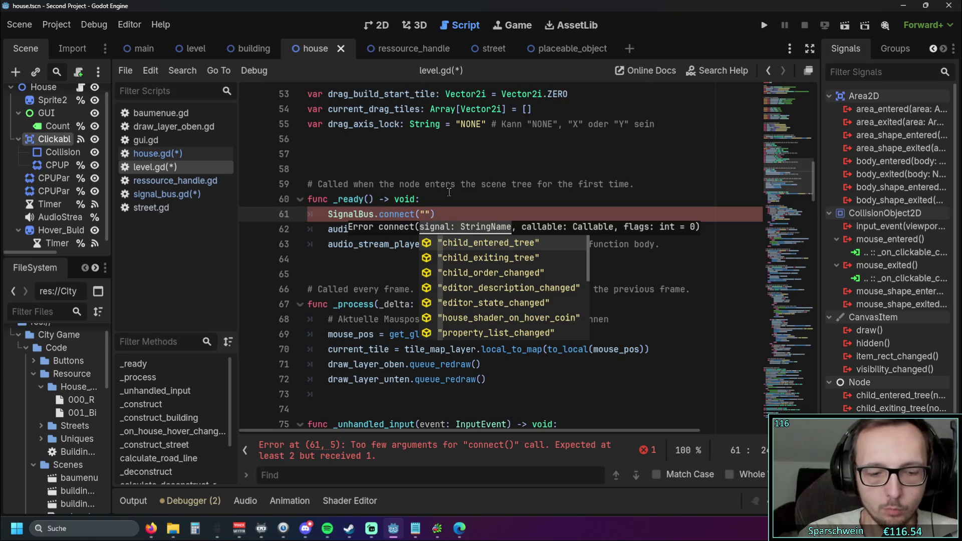
key(ctrl+v)
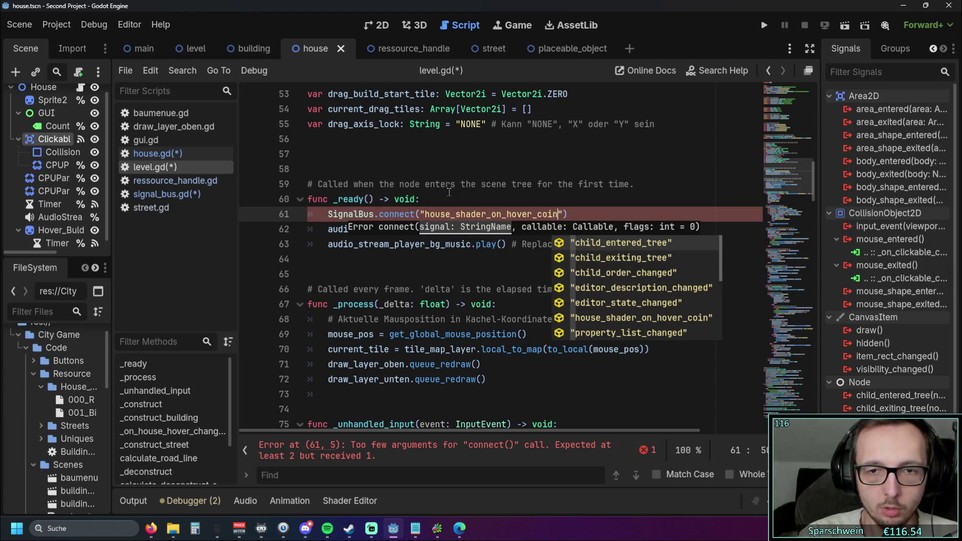
key(Escape)
text(,)
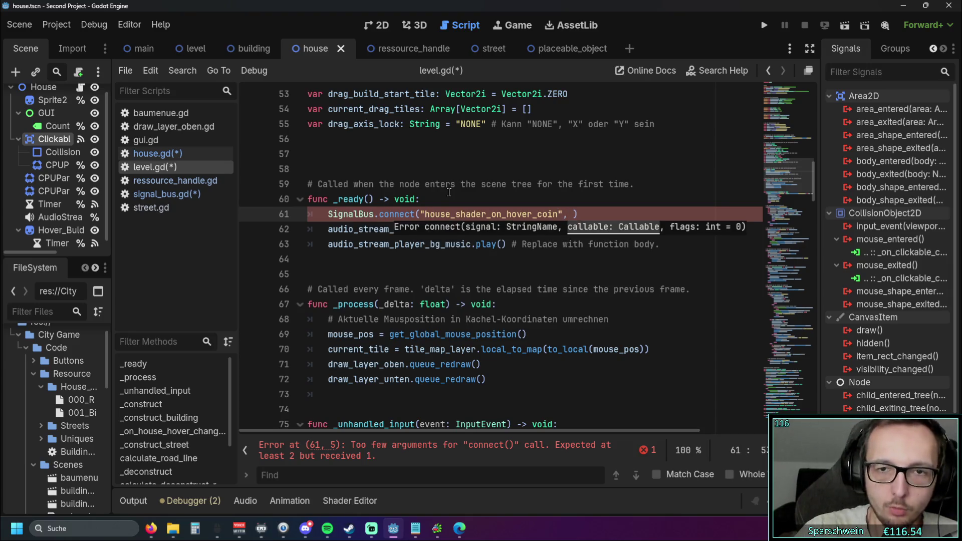
click(459, 290)
Step: Copy _on_house_hover_changed and add it as the connect call's callback
scroll(460, 290, down, 20)
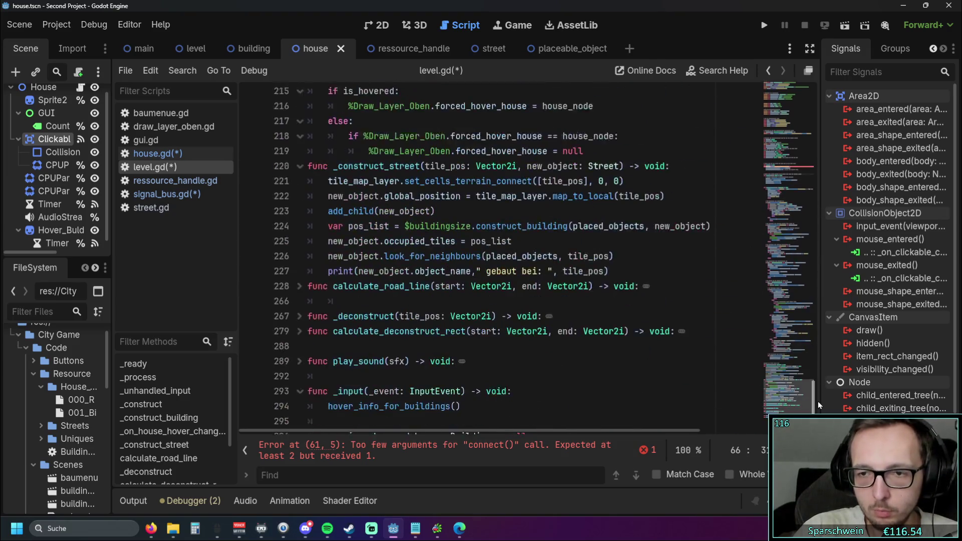
scroll(819, 390, up, 2)
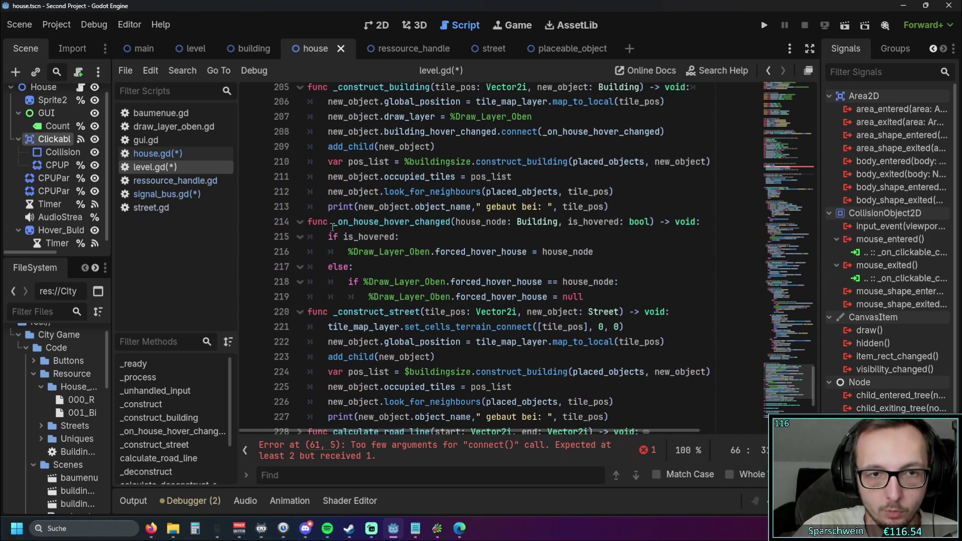
drag(334, 224, 445, 225)
click(543, 252)
mouse_move(798, 378)
mouse_down()
mouse_move(807, 370)
mouse_move(809, 148)
mouse_move(810, 167)
mouse_up()
scroll(501, 300, down, 2)
click(574, 295)
text(,)
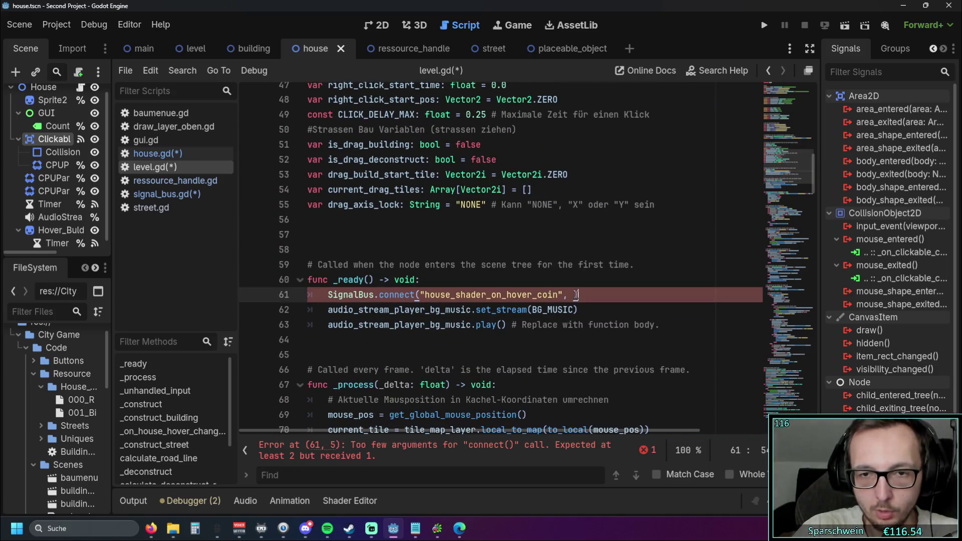
text(_on_house_hover_changed)
key(Down)
Step: Delete the old per-building hover connect on line 208 and run the game
drag(805, 173, 816, 393)
scroll(626, 228, up, 2)
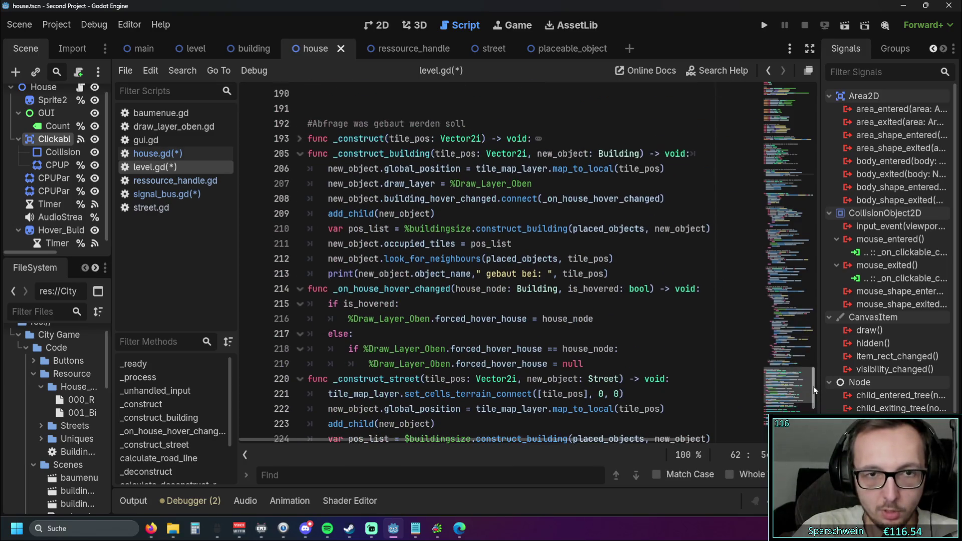
drag(664, 199, 307, 199)
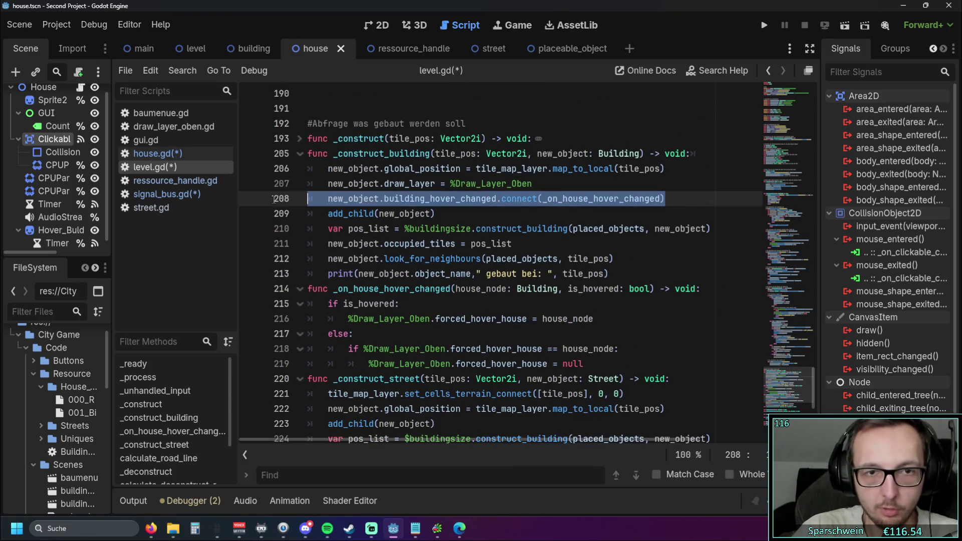
key(BackSpace)
key(BackSpace)
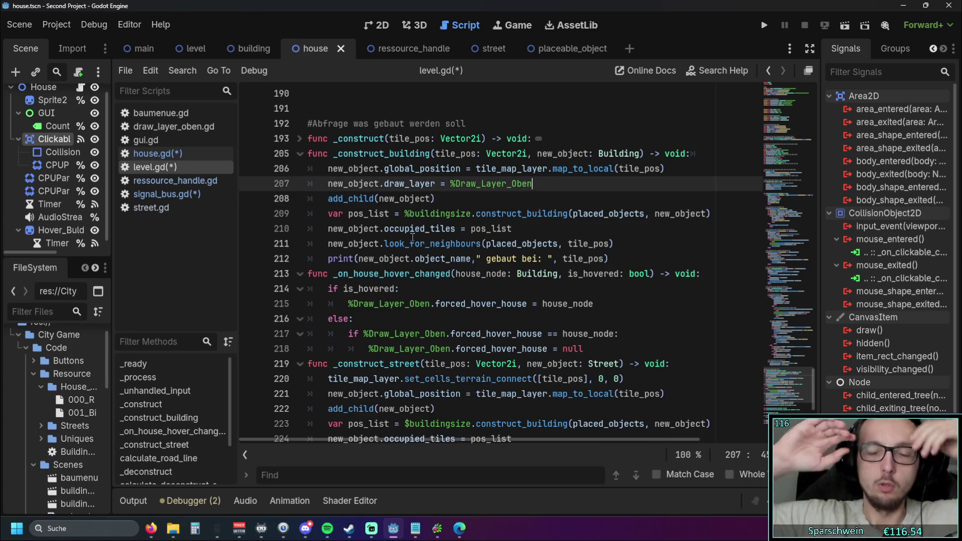
click(764, 25)
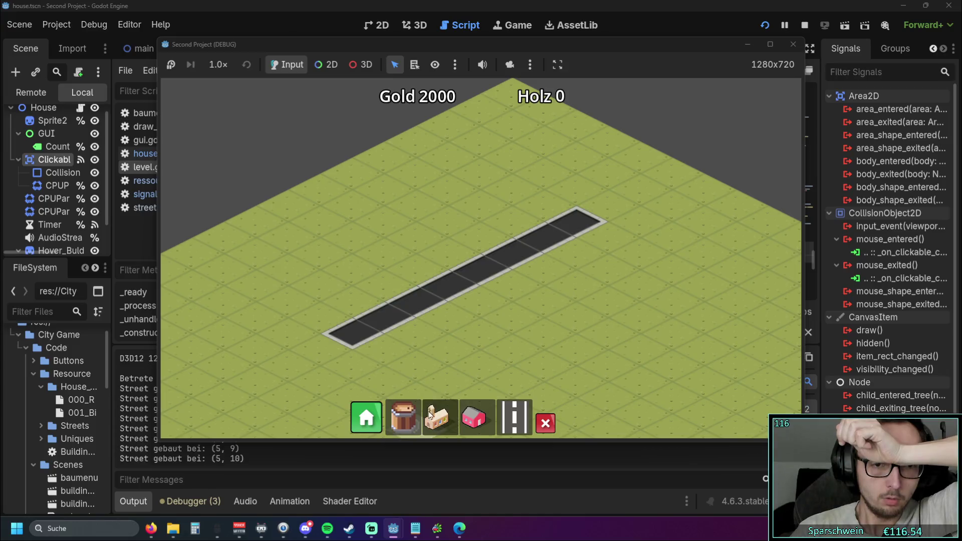
Step: Place three red houses along the road and leave build mode
click(529, 229)
click(501, 222)
click(481, 241)
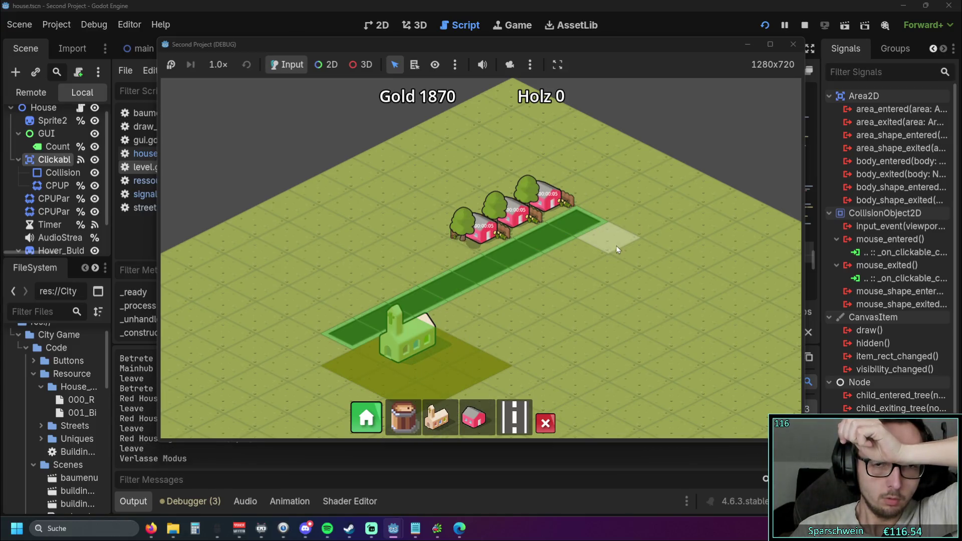
right_click(591, 235)
scroll(591, 235, up, 1)
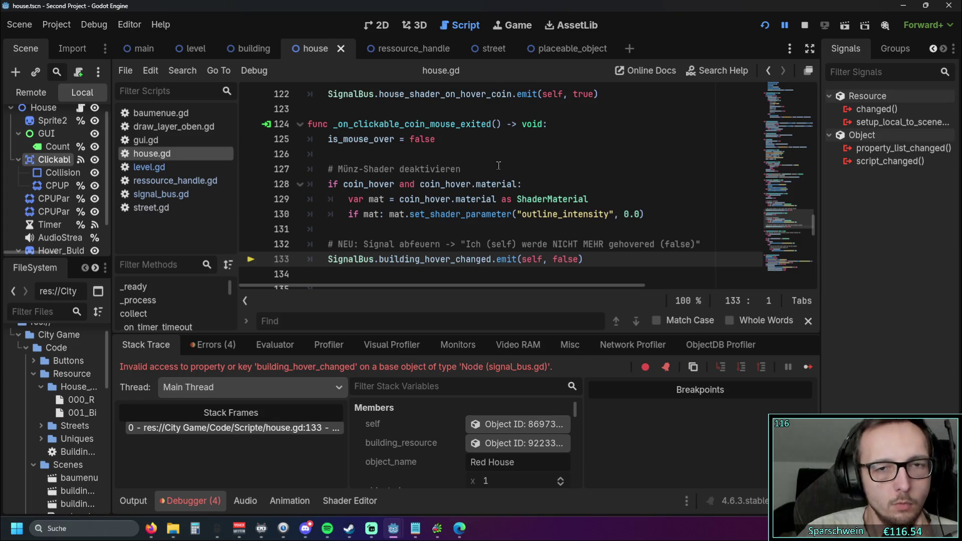
Step: Check the signals in signal_bus.gd, then open level.gd and scroll through its code
scroll(499, 165, down, 1)
scroll(498, 165, up, 1)
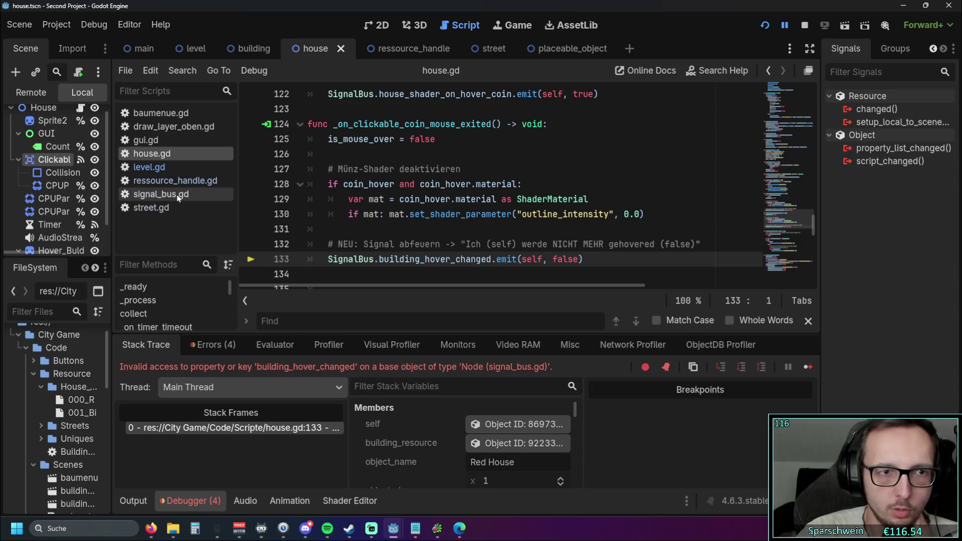
click(178, 195)
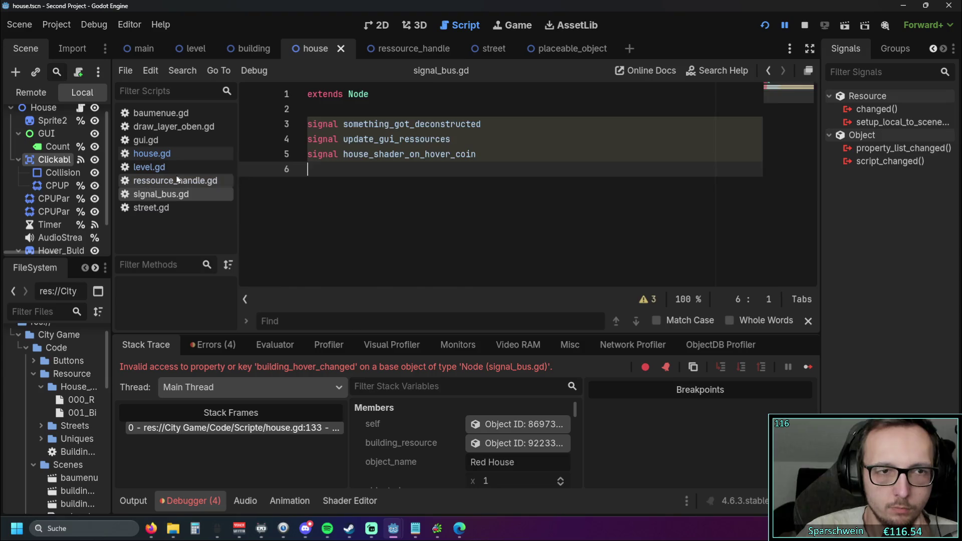
click(170, 154)
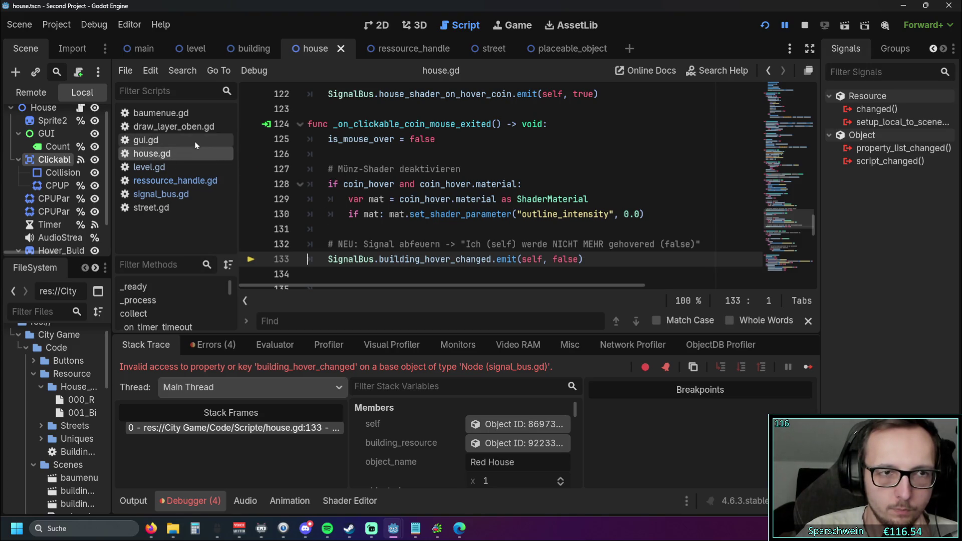
click(149, 167)
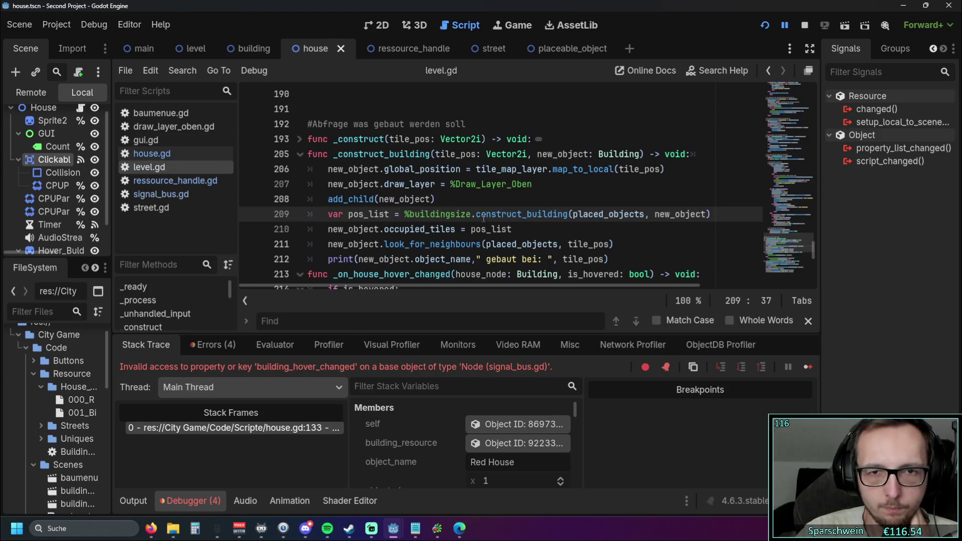
scroll(504, 218, down, 2)
scroll(504, 218, down, 1)
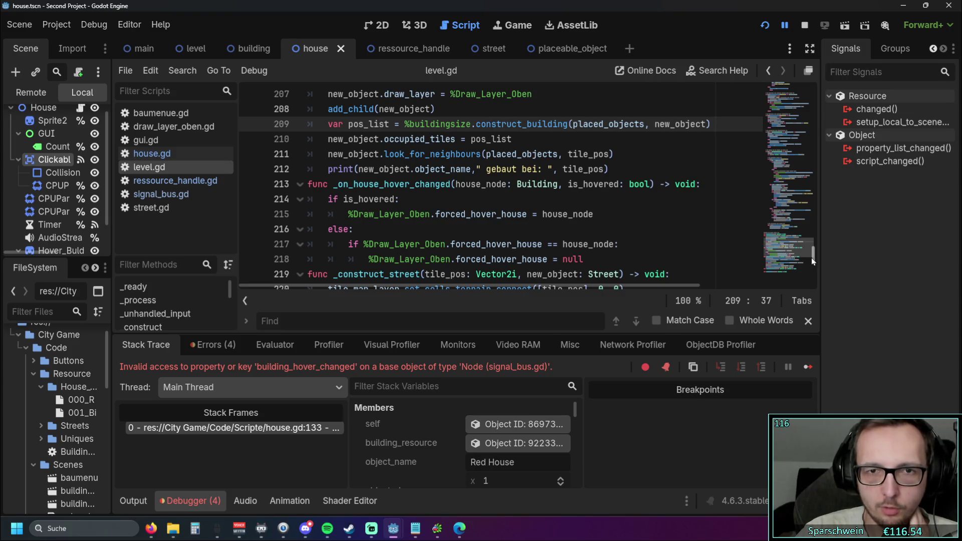
scroll(811, 258, up, 1)
scroll(812, 258, down, 2)
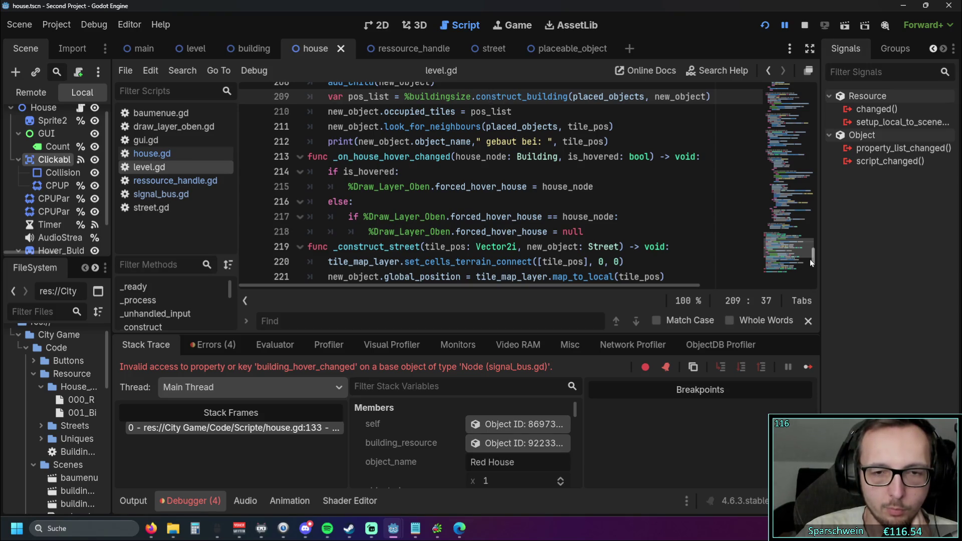
scroll(810, 260, up, 1)
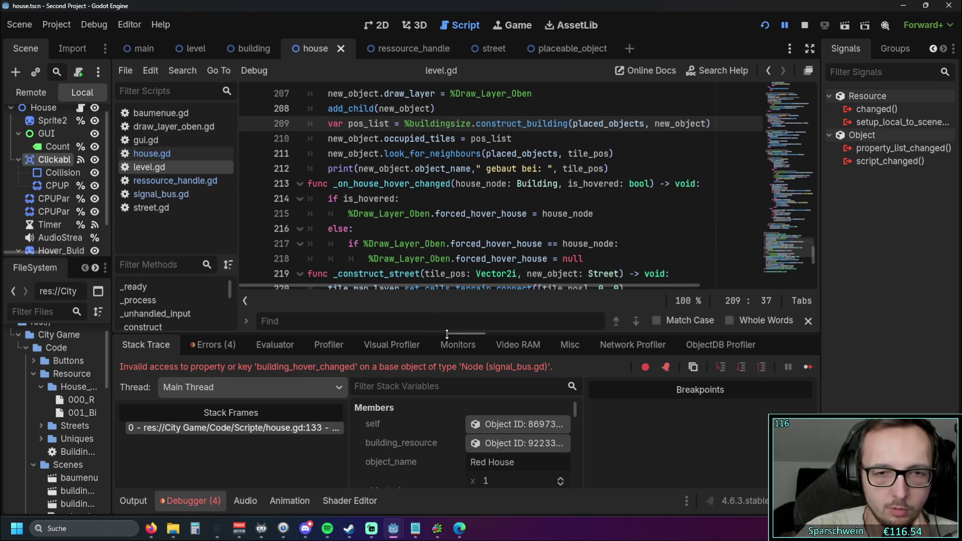
Step: Enlarge the debugger panel to inspect its Members, then shrink it back
drag(444, 333, 469, 180)
scroll(463, 331, down, 2)
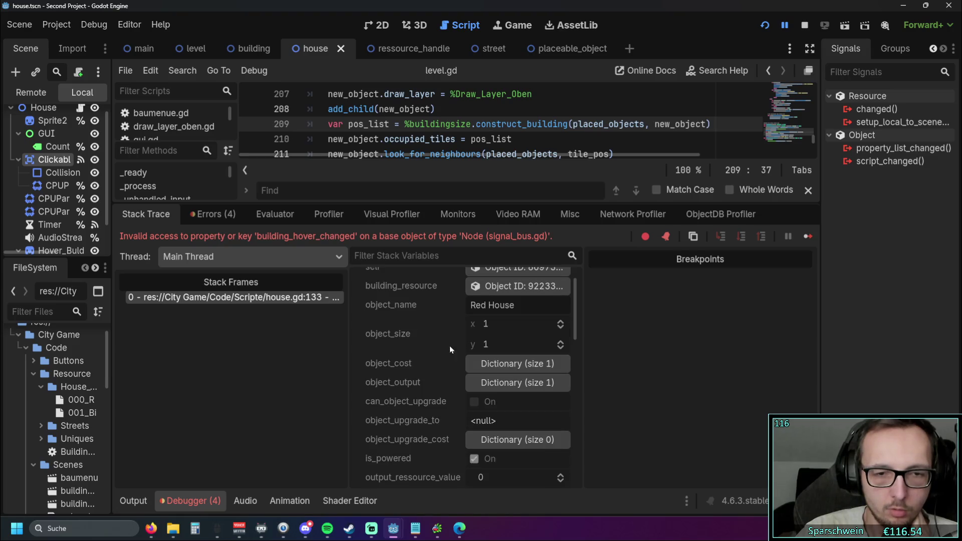
scroll(505, 396, down, 8)
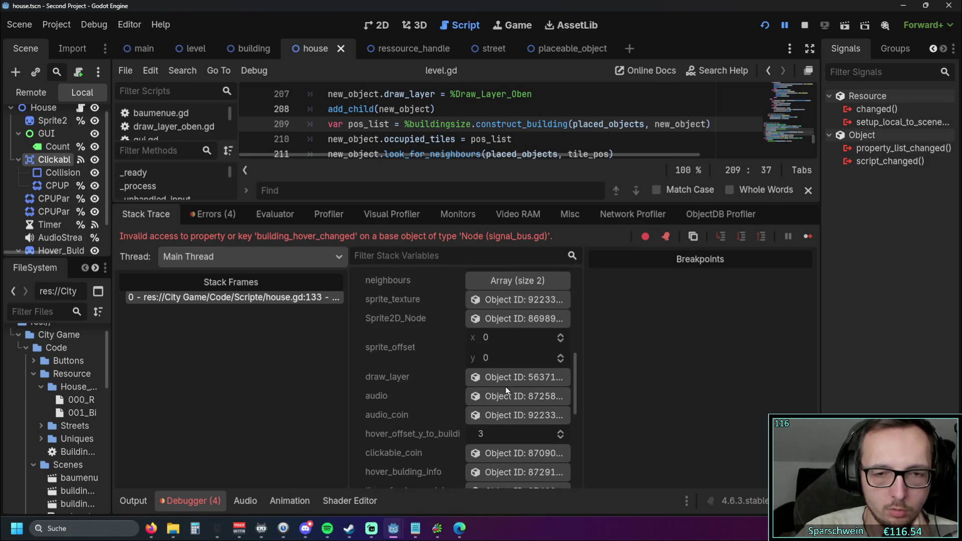
scroll(505, 385, down, 3)
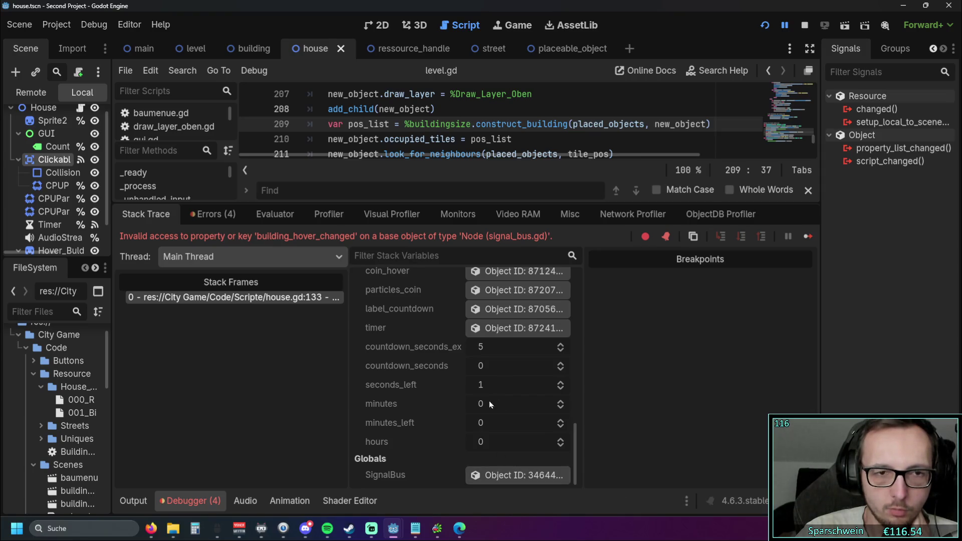
scroll(489, 423, up, 3)
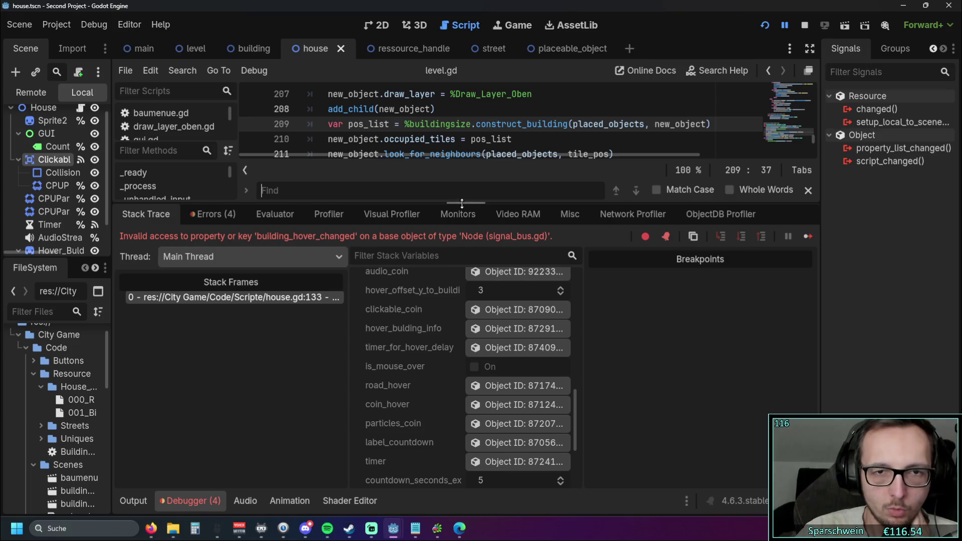
drag(462, 203, 462, 333)
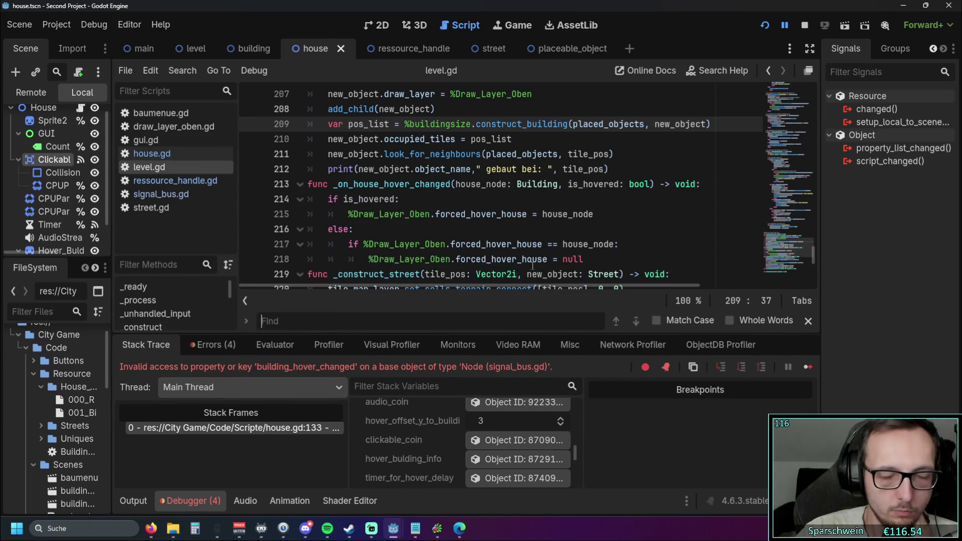
mouse_move(609, 238)
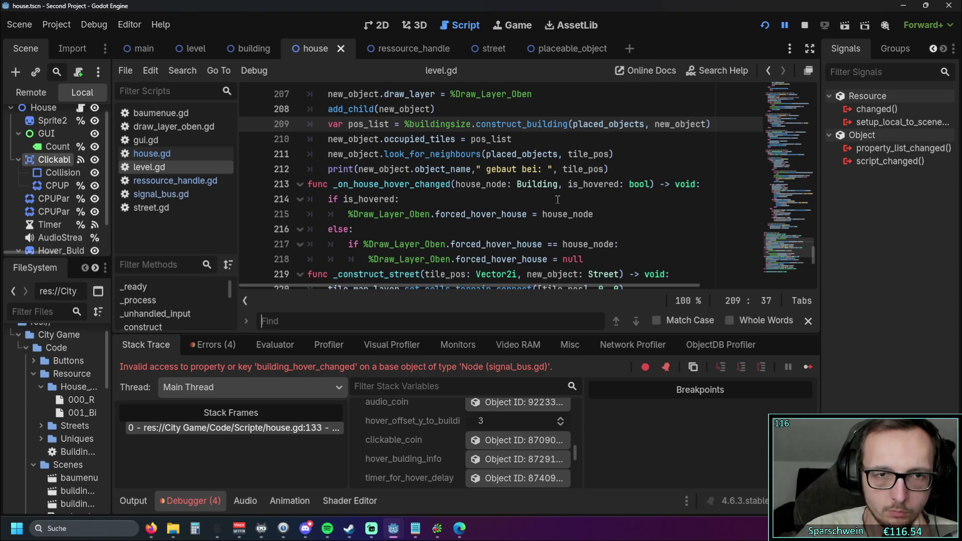
mouse_move(816, 254)
mouse_down()
mouse_move(814, 128)
mouse_move(825, 111)
mouse_move(808, 146)
mouse_up()
Step: Hide the debugger and review line 61's SignalBus.connect call and the _on_house_hover_changed function
click(165, 501)
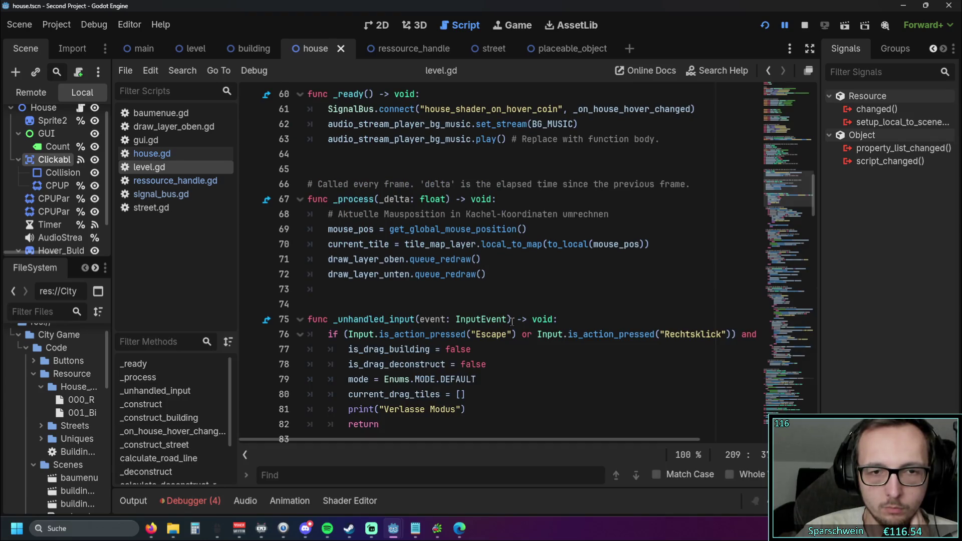
scroll(516, 317, up, 3)
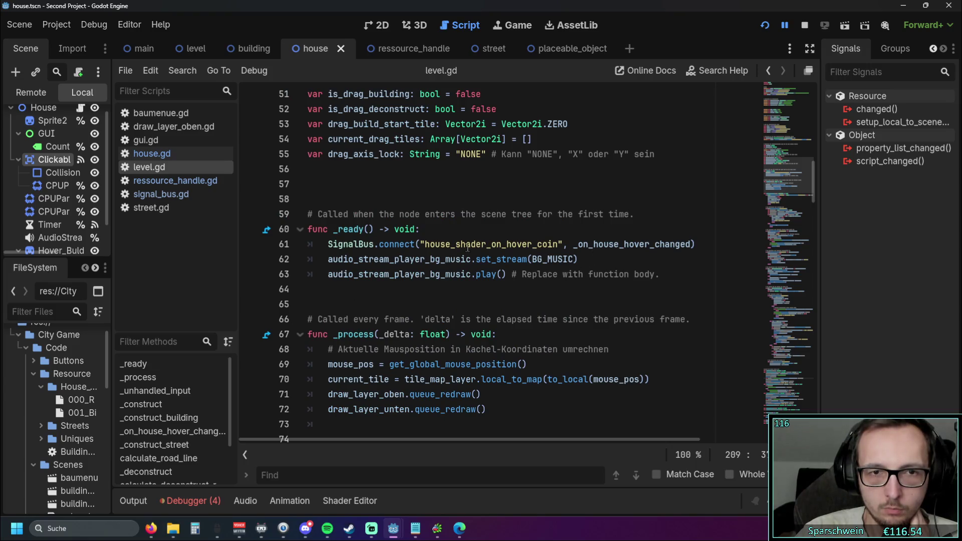
drag(328, 244, 694, 244)
click(659, 274)
mouse_move(813, 191)
mouse_down()
mouse_move(807, 361)
mouse_move(794, 400)
mouse_up()
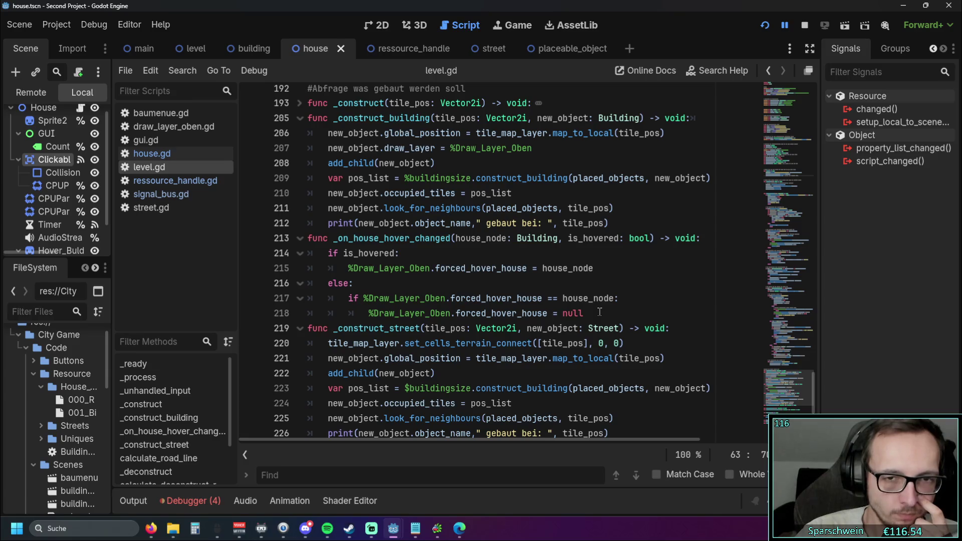
Step: Run the game, build a church, street and red house, demolish a street tile, then test the coin
click(765, 26)
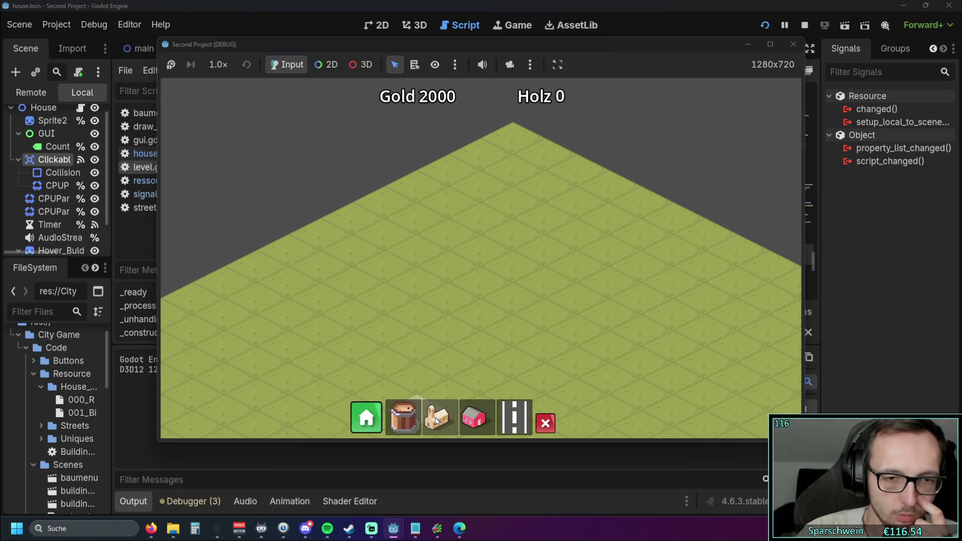
click(436, 421)
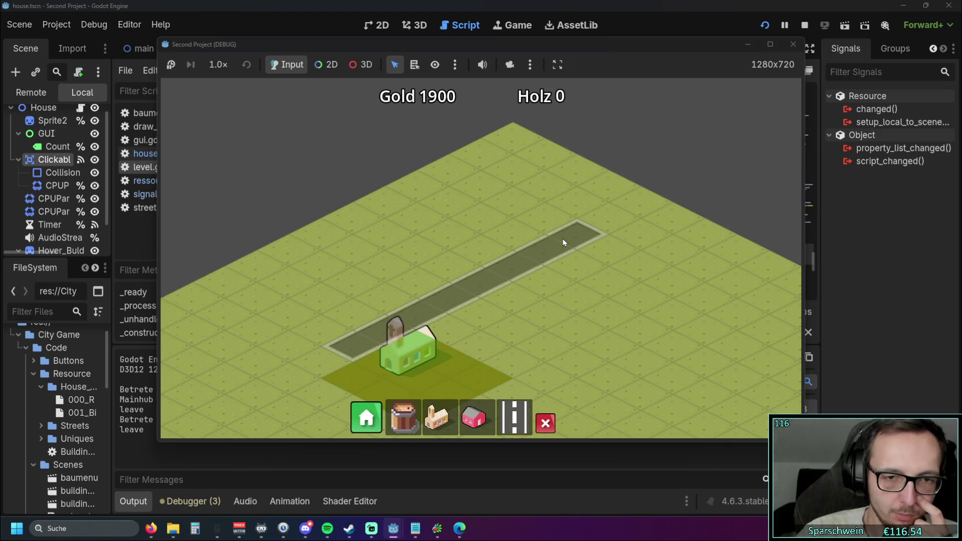
click(473, 402)
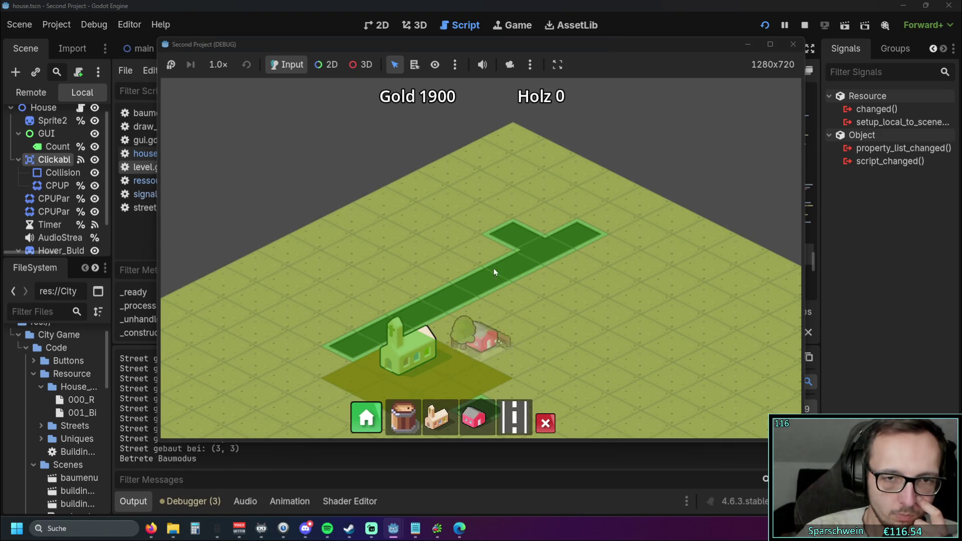
click(491, 246)
click(546, 423)
click(577, 234)
key(s)
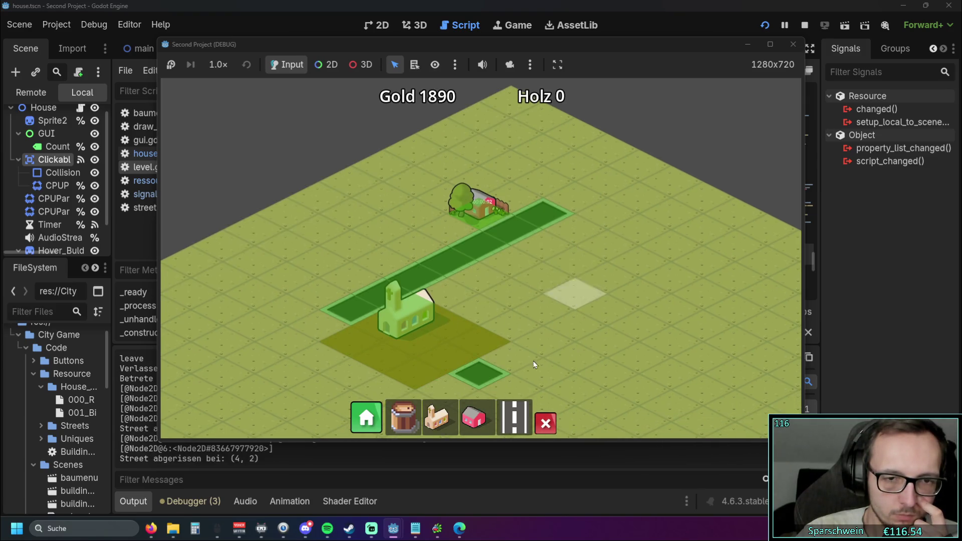
key(Escape)
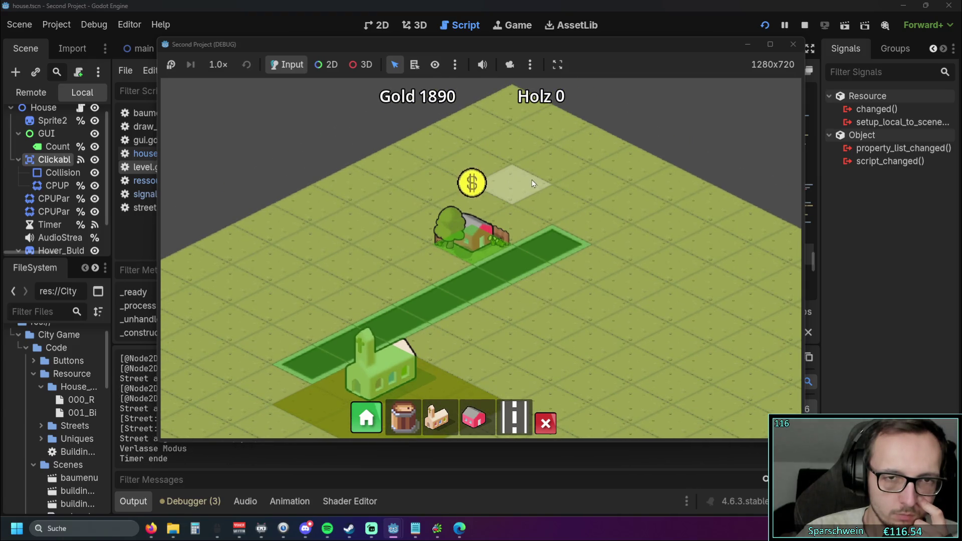
click(471, 185)
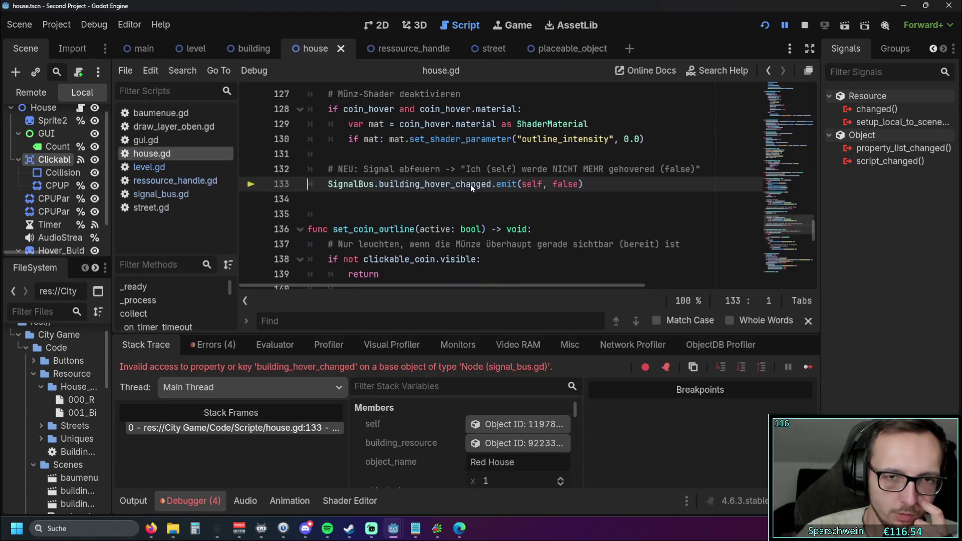
Step: Replace building_hover_changed on house.gd line 133 with house_shader_on_hover_coin from line 122, then rerun with F5
scroll(473, 188, up, 2)
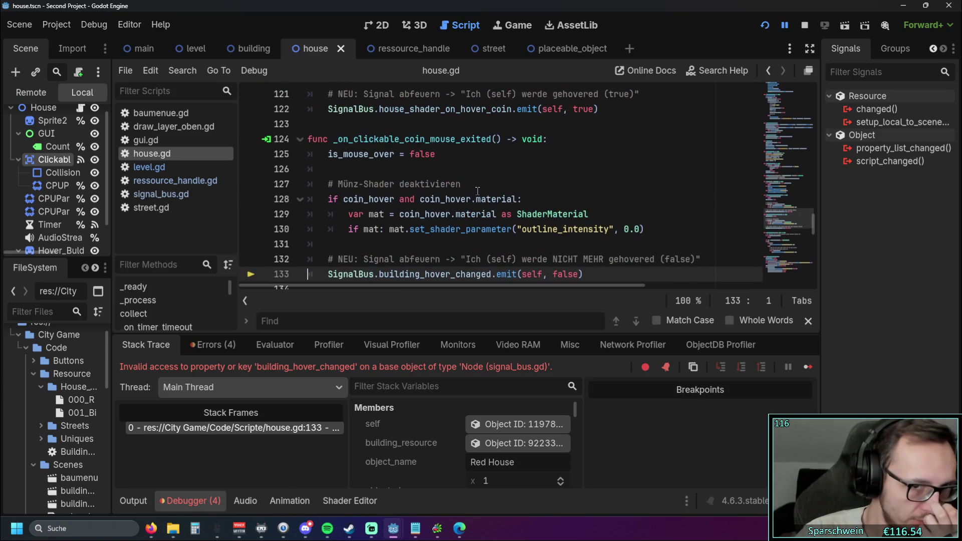
scroll(477, 191, down, 1)
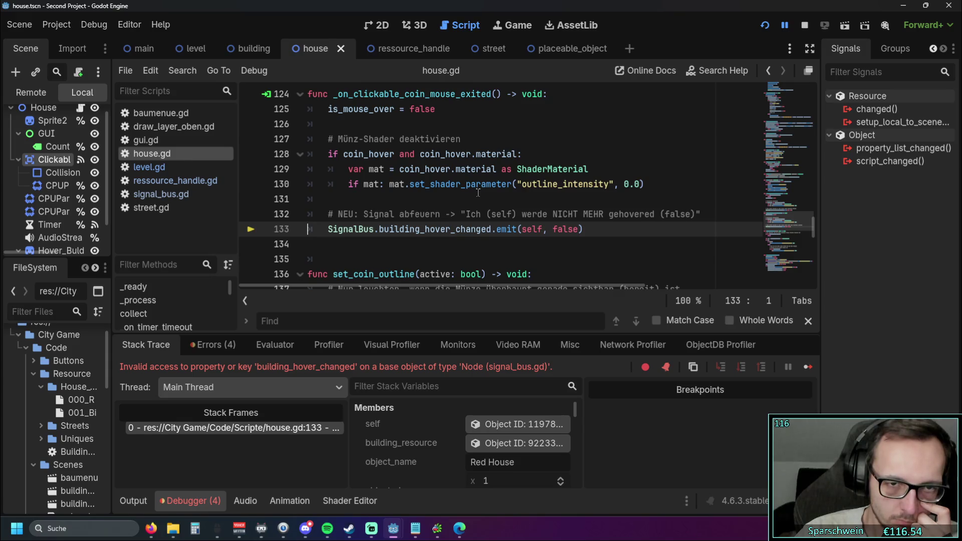
scroll(478, 192, up, 3)
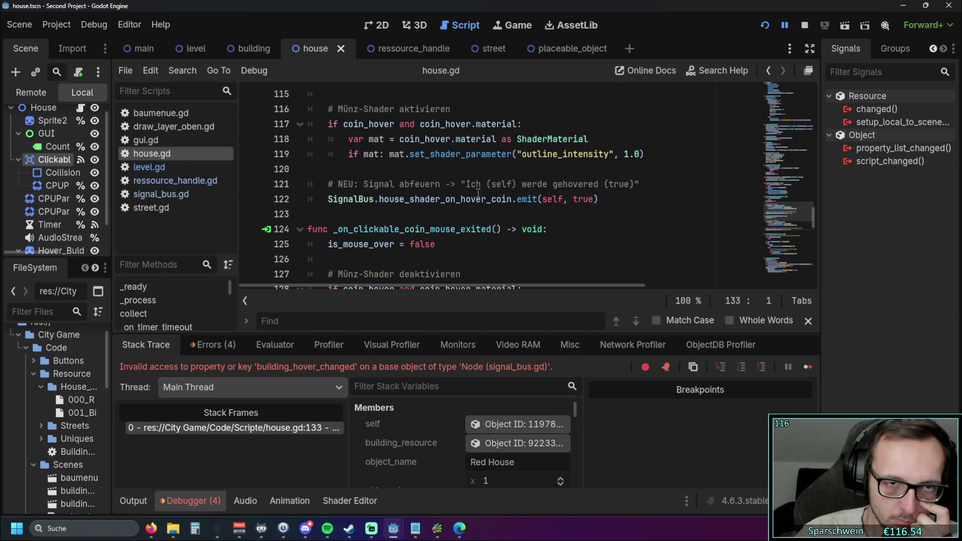
click(379, 153)
drag(379, 154, 511, 154)
key(ctrl+c)
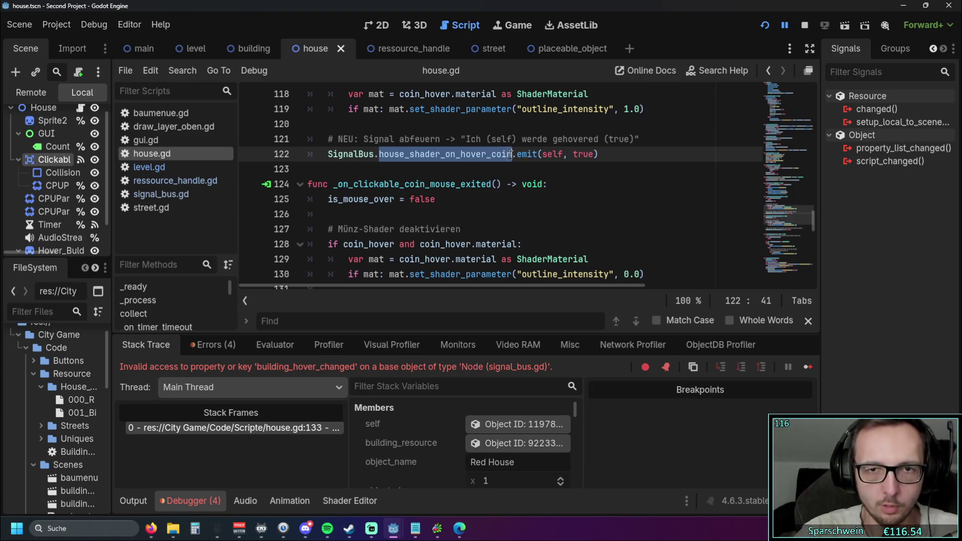
scroll(451, 184, down, 2)
drag(380, 229, 529, 229)
key(ctrl+v)
key(F5)
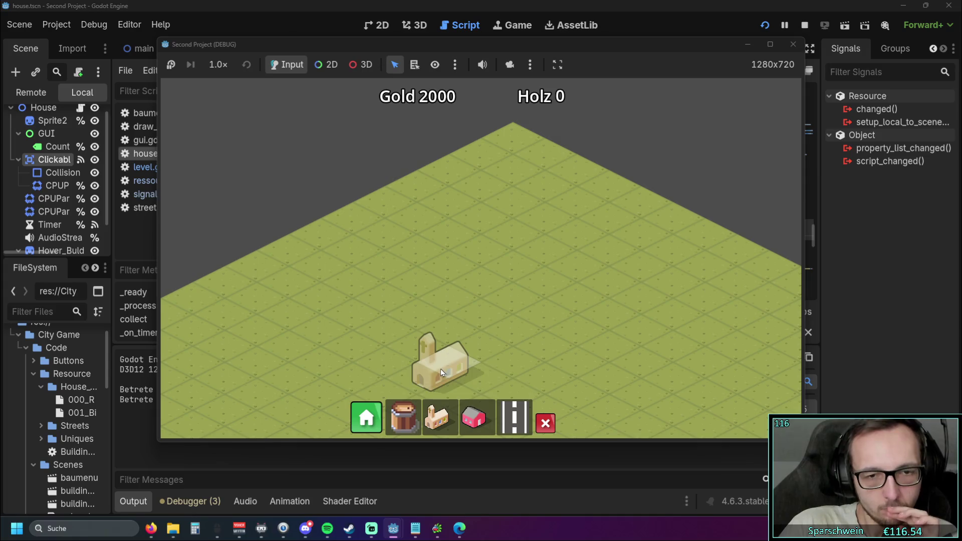
Step: Build a church, a street and a row of red houses along it
click(441, 369)
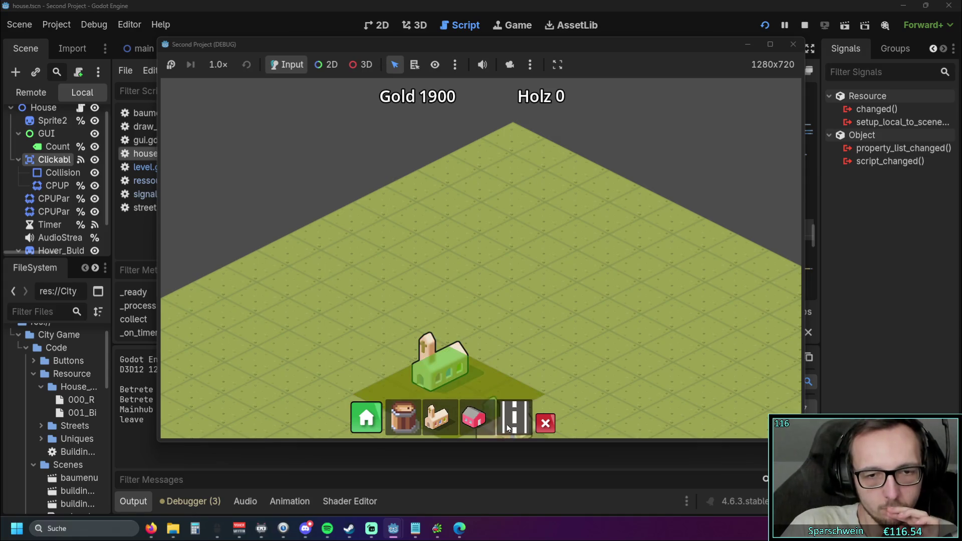
click(474, 415)
drag(546, 243, 476, 281)
right_click(546, 296)
Step: Collect a red house's coin, then stop the running game
drag(545, 297, 546, 271)
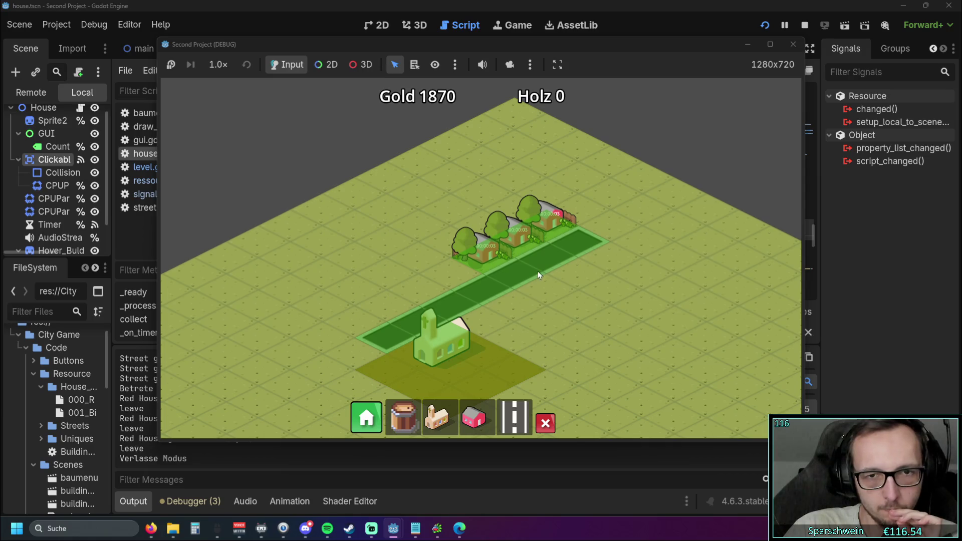
click(478, 212)
click(793, 44)
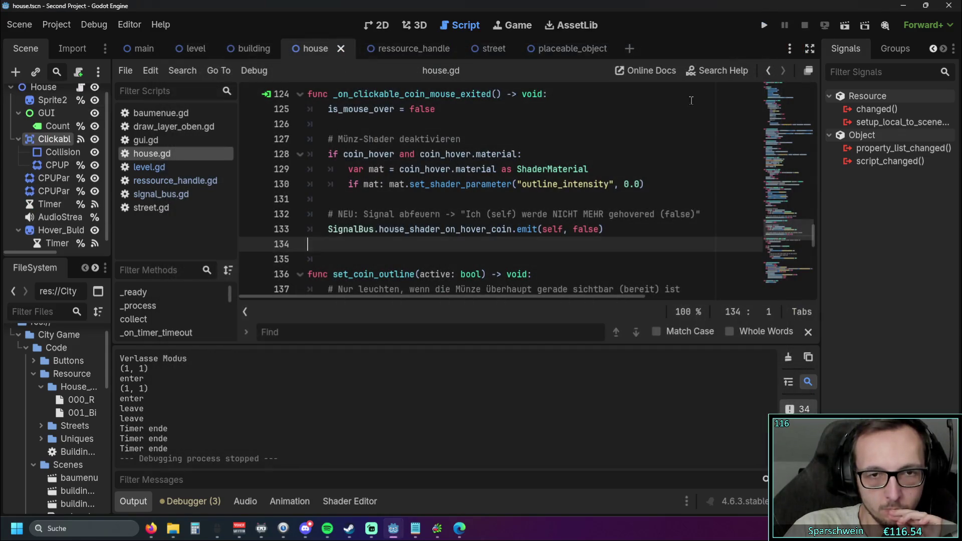
Step: Open level.gd, hide the Output panel, and fold _construct_building and _construct_street
scroll(451, 176, up, 1)
click(159, 167)
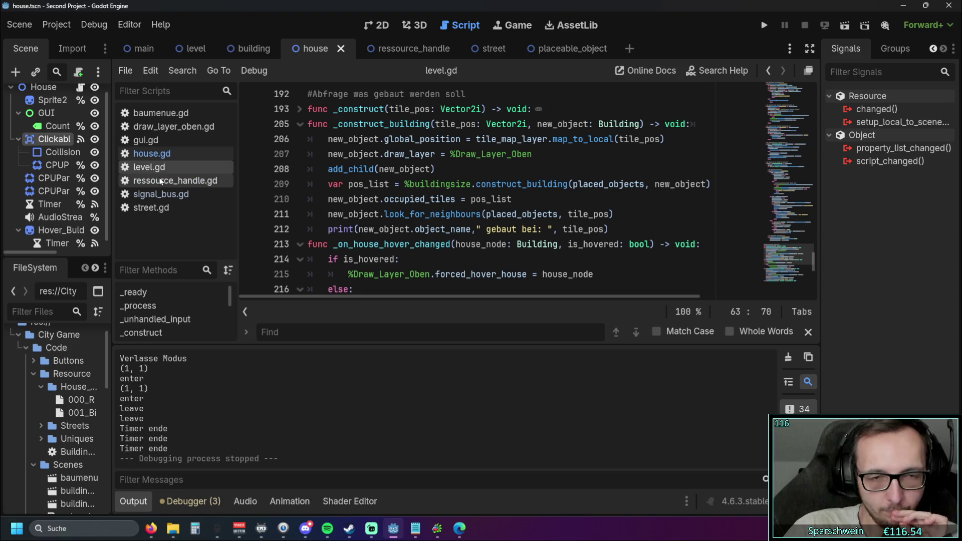
scroll(382, 228, down, 1)
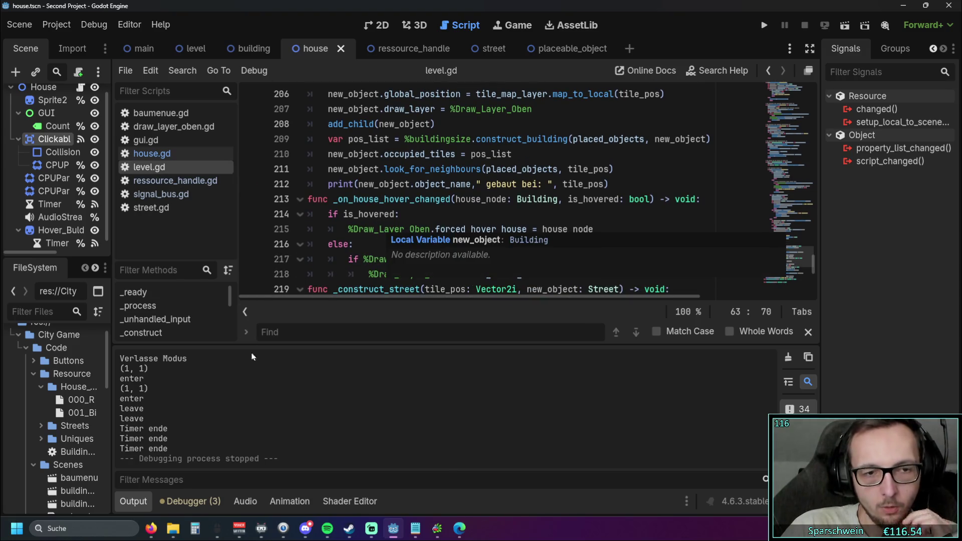
click(136, 504)
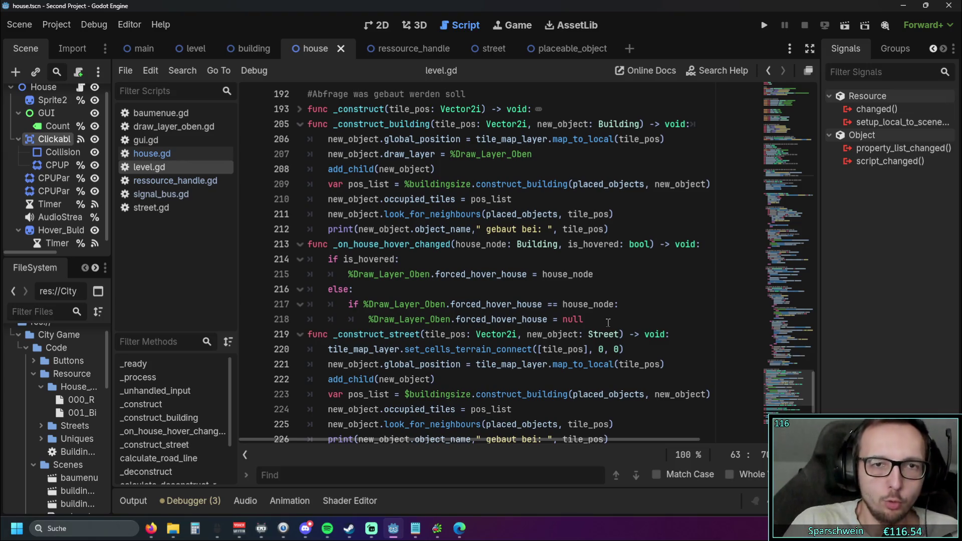
click(300, 124)
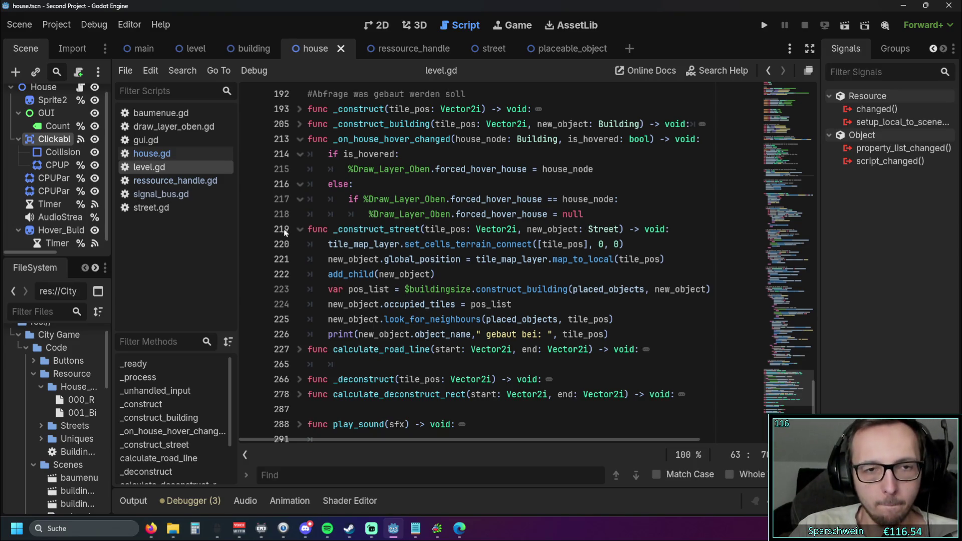
click(300, 230)
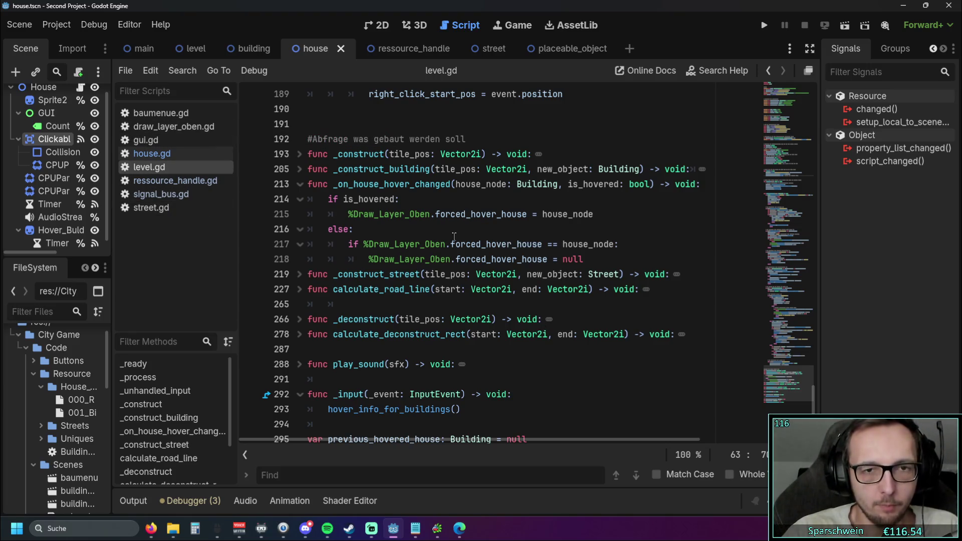
Step: Highlight the Draw_Layer_Oben reference and the whole _on_house_hover_changed function
double_click(433, 217)
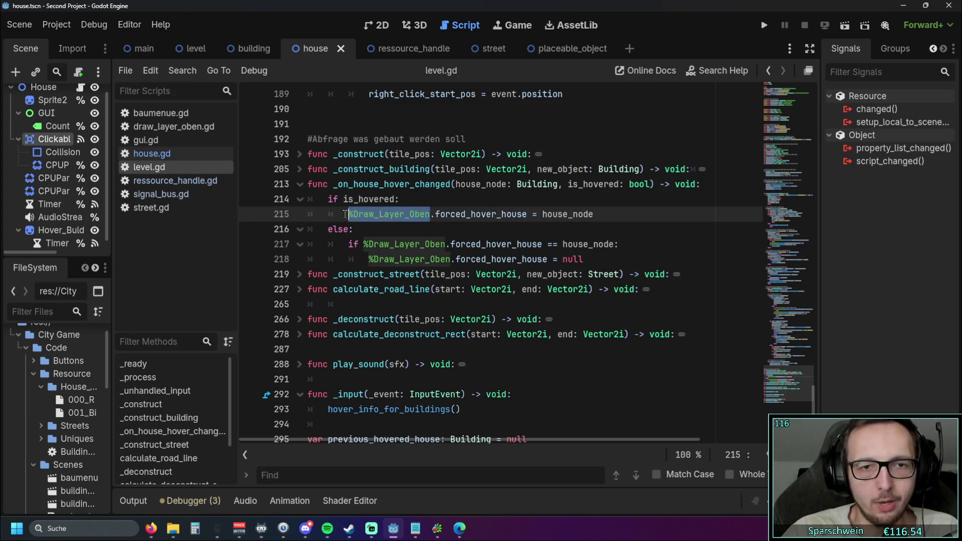
click(506, 230)
mouse_move(601, 259)
mouse_down()
mouse_move(326, 199)
mouse_move(323, 184)
mouse_up()
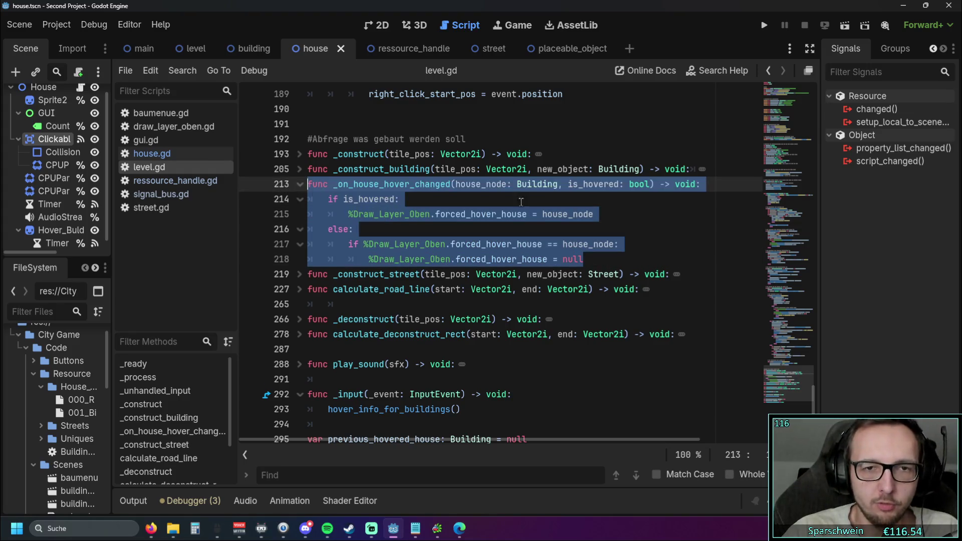
click(400, 199)
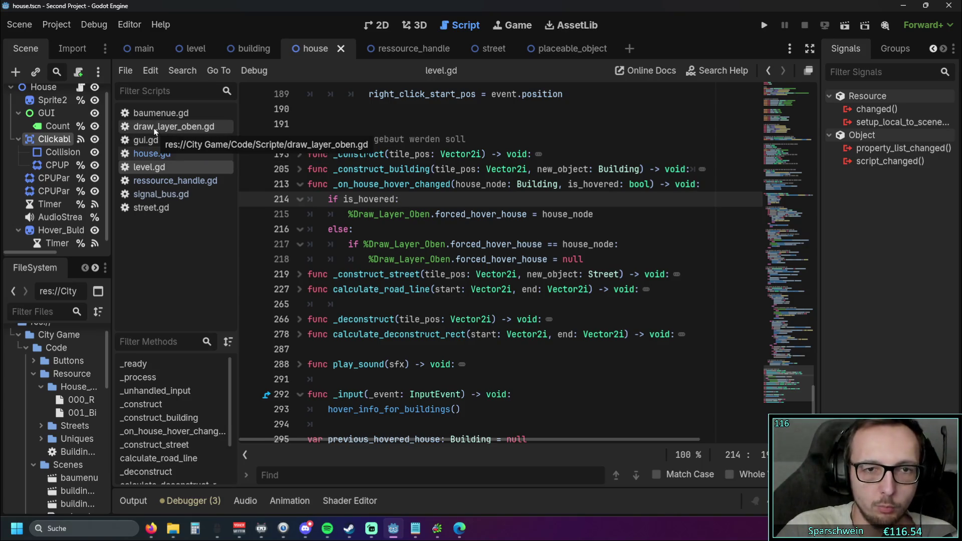
click(157, 129)
scroll(539, 242, down, 1)
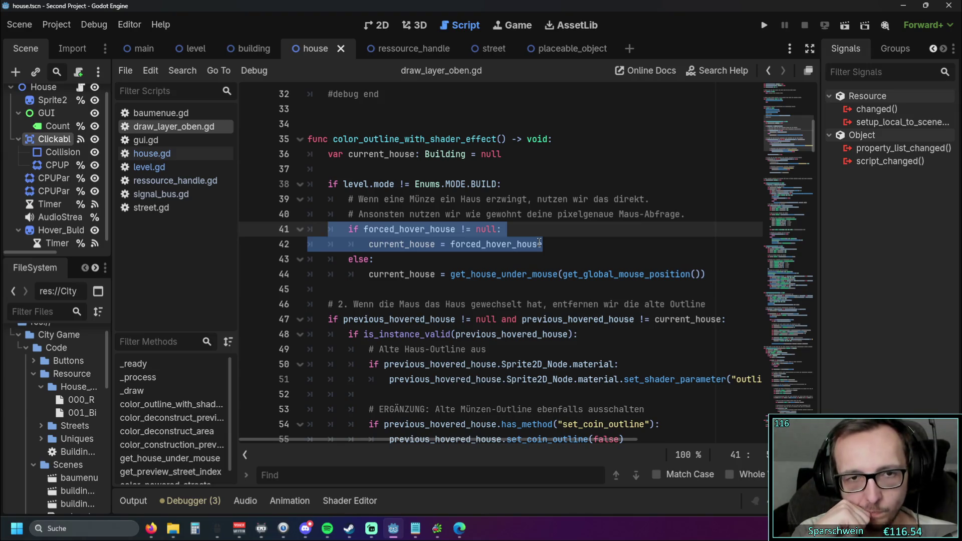
click(152, 153)
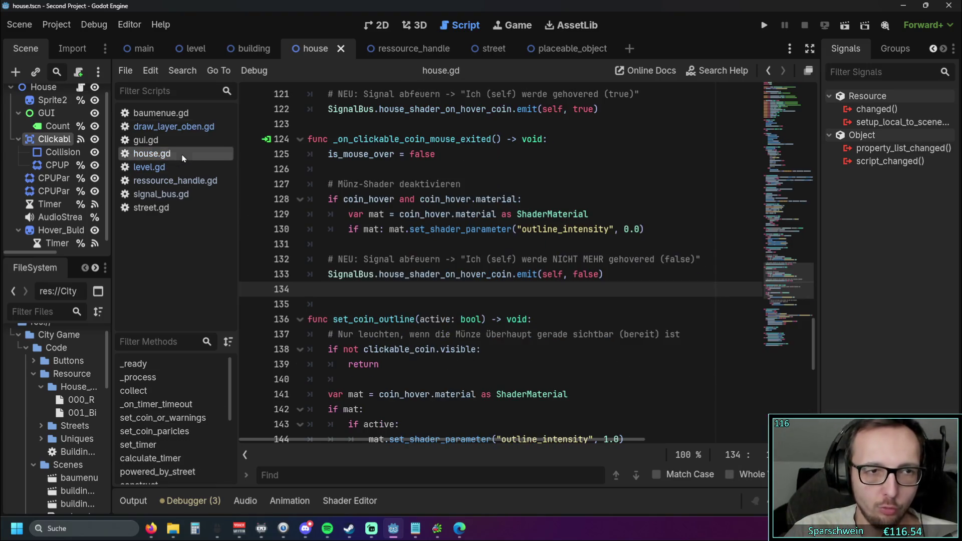
scroll(506, 228, down, 4)
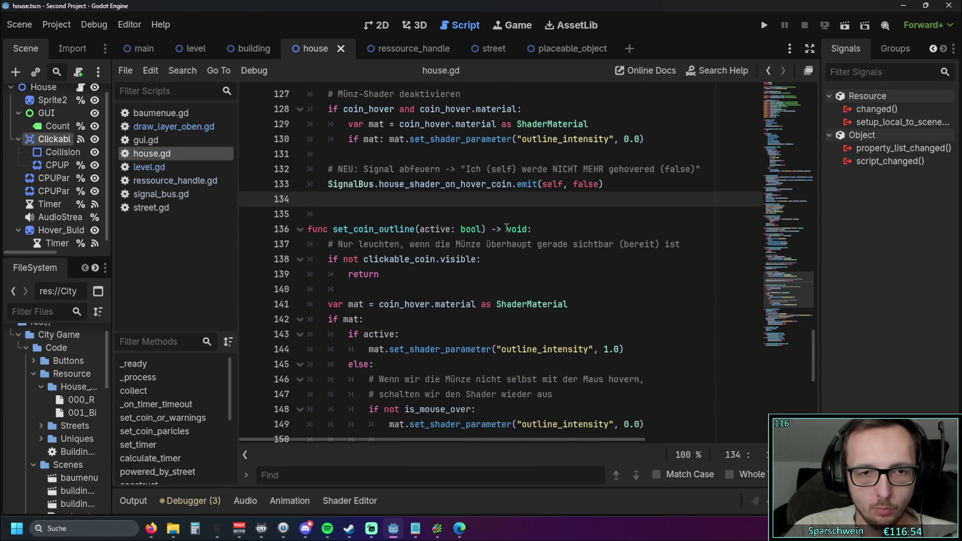
scroll(506, 227, up, 4)
scroll(506, 227, down, 3)
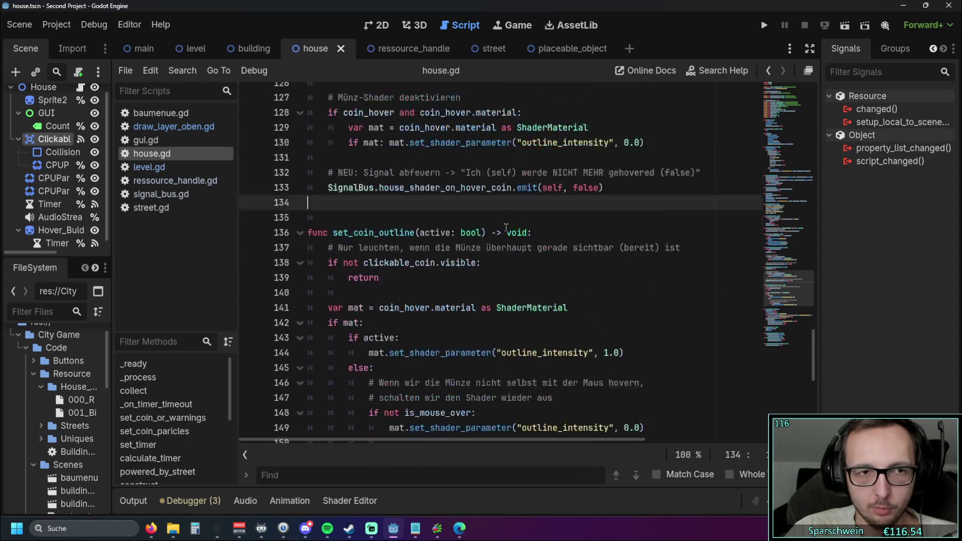
scroll(506, 227, up, 3)
click(149, 167)
click(478, 240)
drag(340, 230, 449, 231)
click(449, 252)
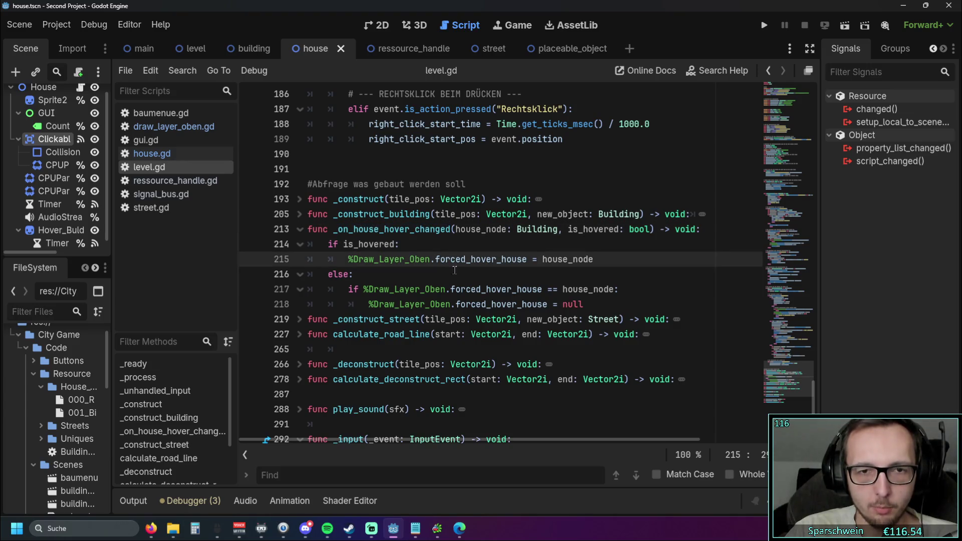
Step: Inspect the is_hovered check and house_node reference in the handler's lines 215–216
click(477, 274)
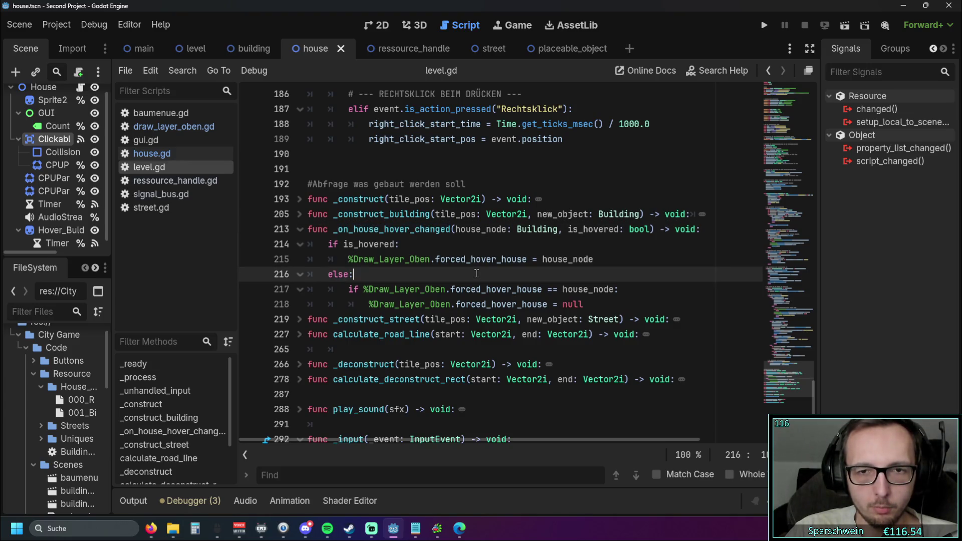
double_click(345, 246)
click(467, 247)
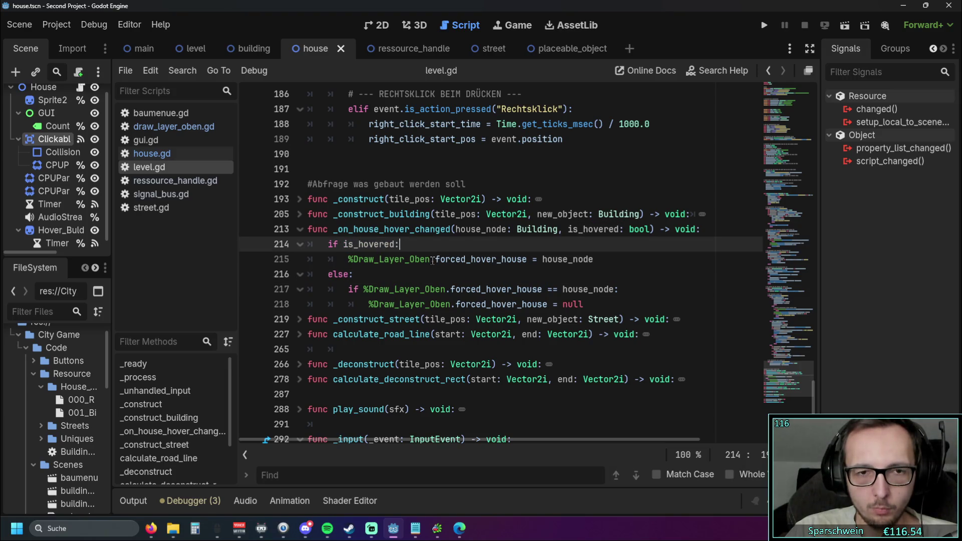
drag(542, 259, 608, 266)
click(609, 266)
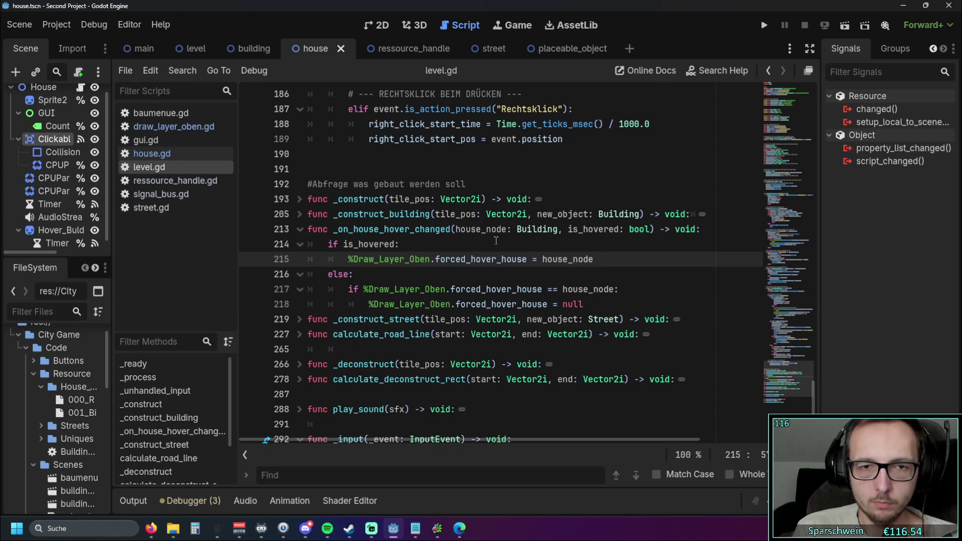
Step: Cut the whole _on_house_hover_changed function and remove the leftover empty line
mouse_move(595, 304)
mouse_down()
mouse_move(300, 275)
mouse_move(267, 238)
mouse_up()
key(ctrl+c)
key(BackSpace)
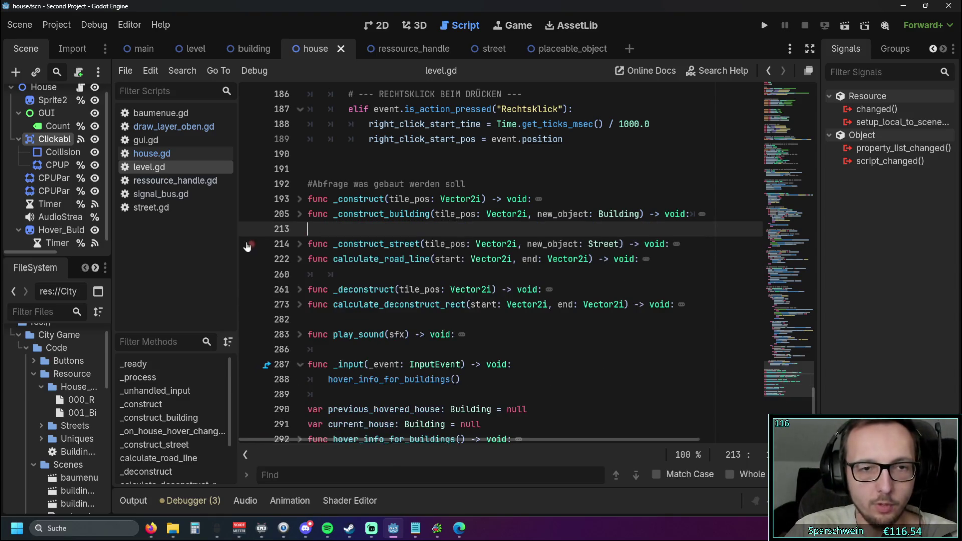
key(BackSpace)
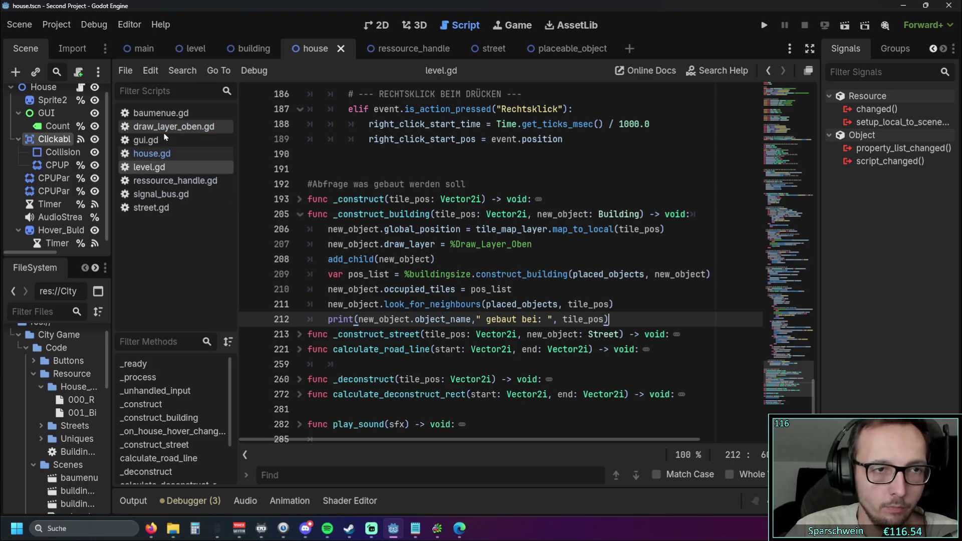
Step: Paste the _on_house_hover_changed function into draw_layer_oben.gd after line 69
click(174, 127)
click(468, 289)
scroll(476, 286, down, 8)
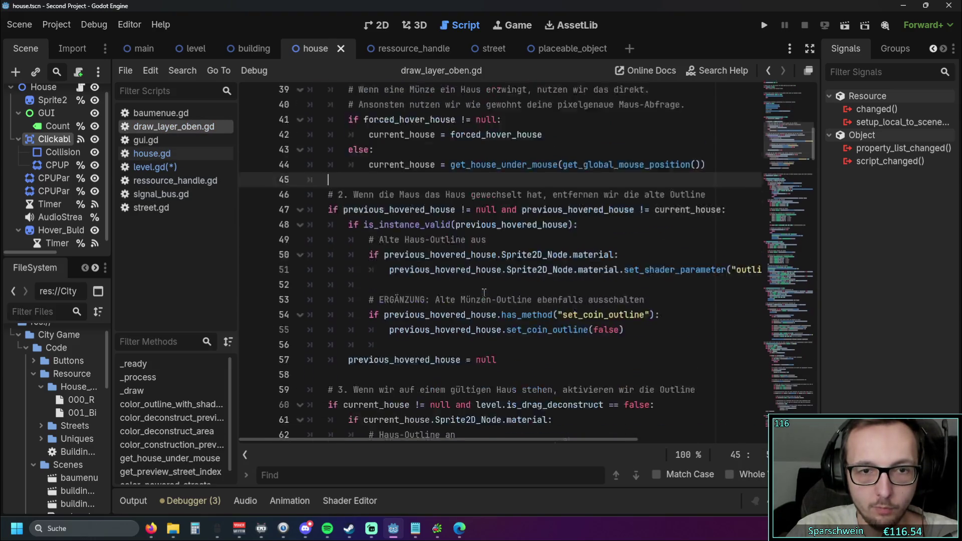
click(566, 289)
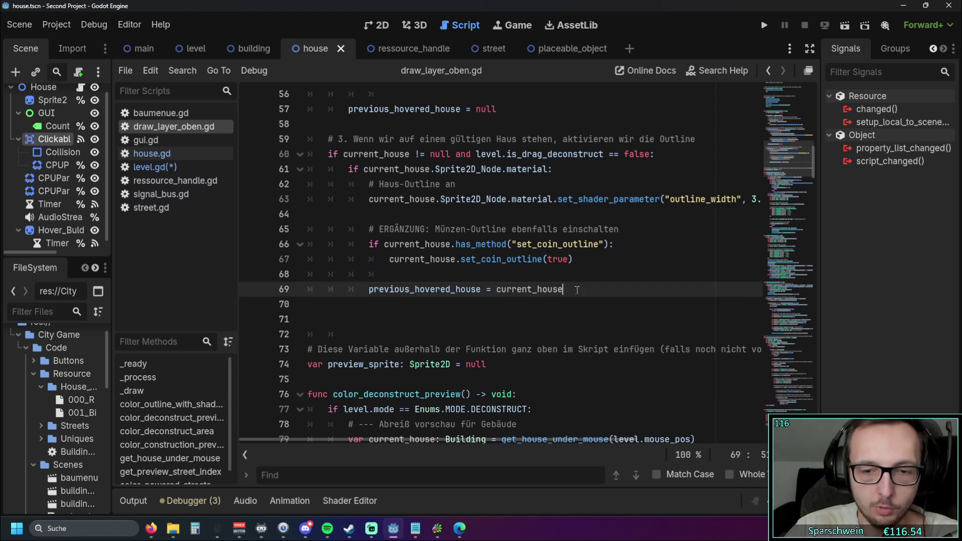
key(Return)
key(BackSpace)
key(BackSpace)
key(BackSpace)
key(ctrl+v)
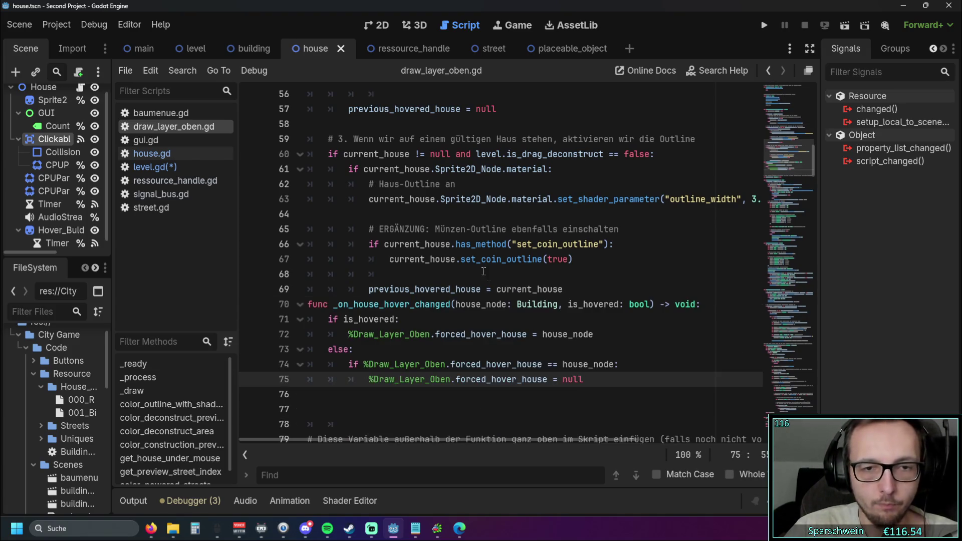
scroll(526, 341, down, 1)
click(505, 360)
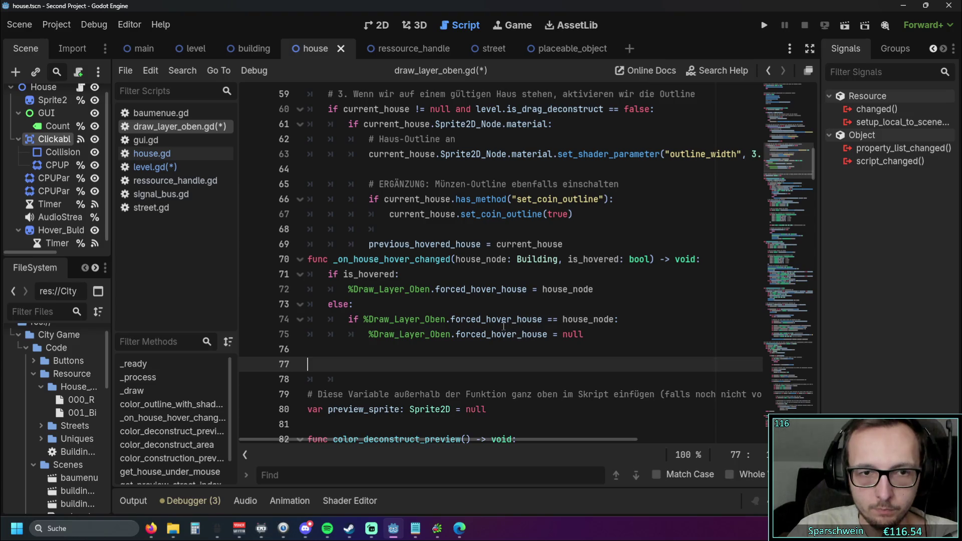
scroll(496, 326, up, 1)
Step: Cut level.gd's erroring SignalBus.connect line and return to draw_layer_oben.gd
click(155, 167)
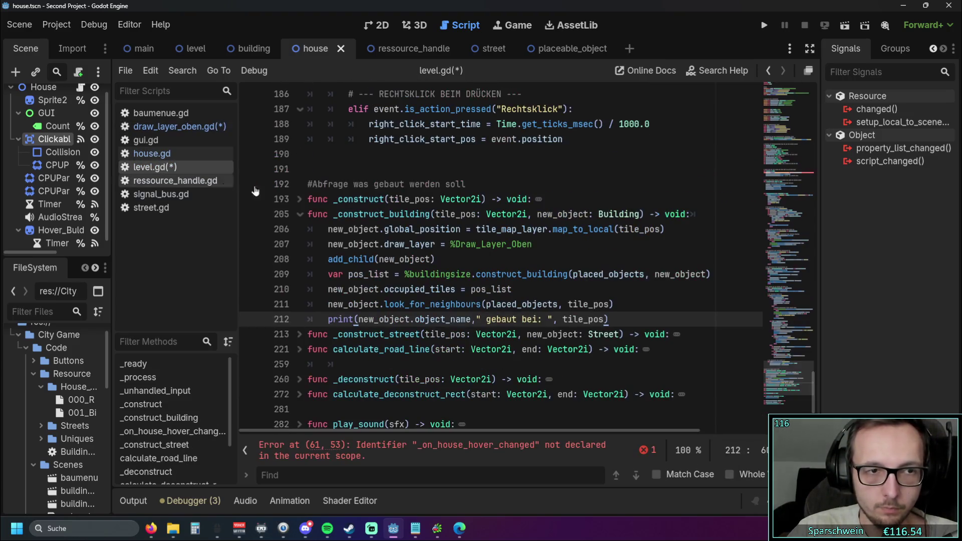
click(299, 214)
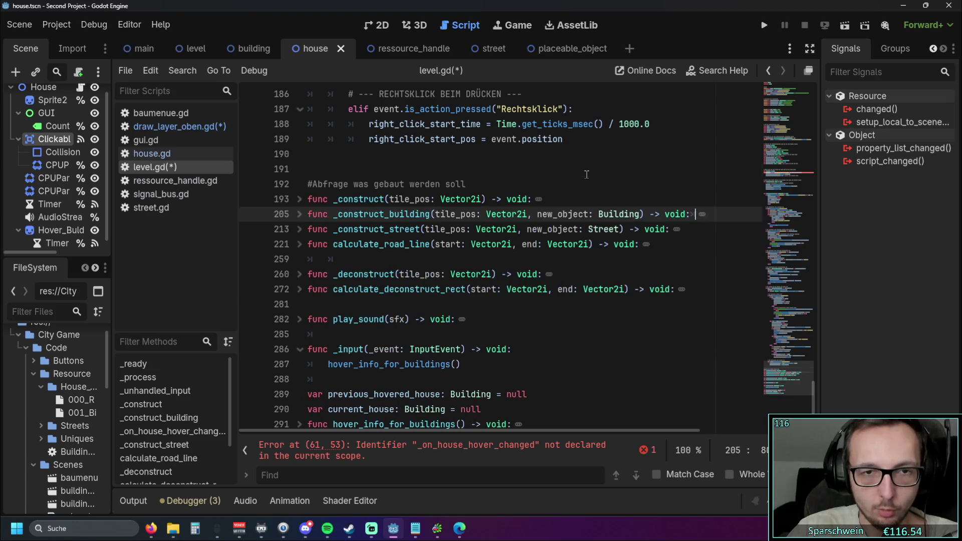
click(586, 169)
click(799, 175)
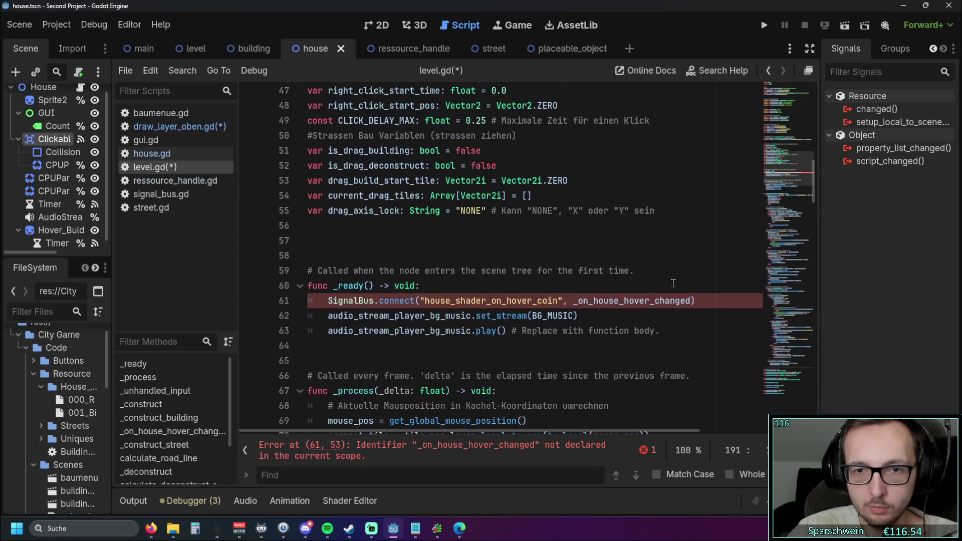
click(260, 301)
key(BackSpace)
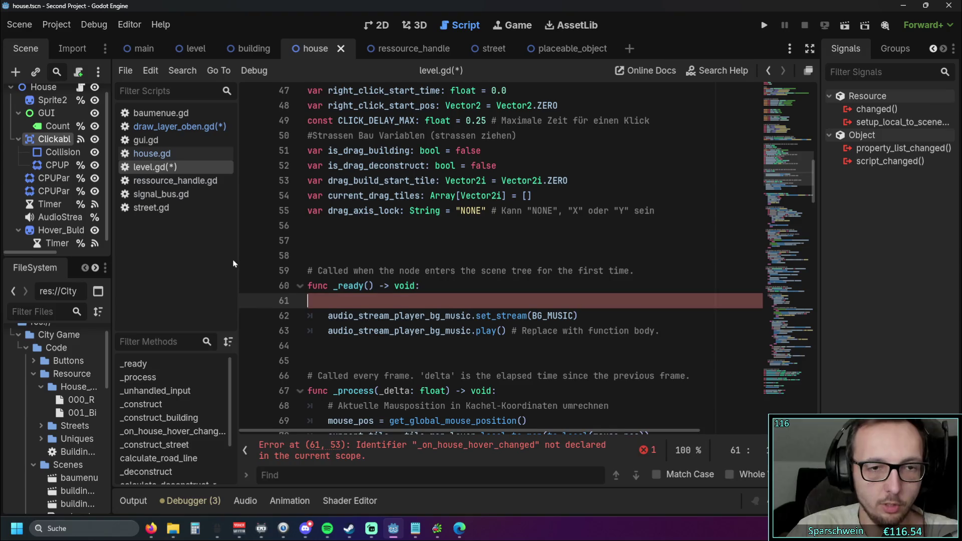
key(BackSpace)
click(166, 126)
scroll(448, 299, up, 15)
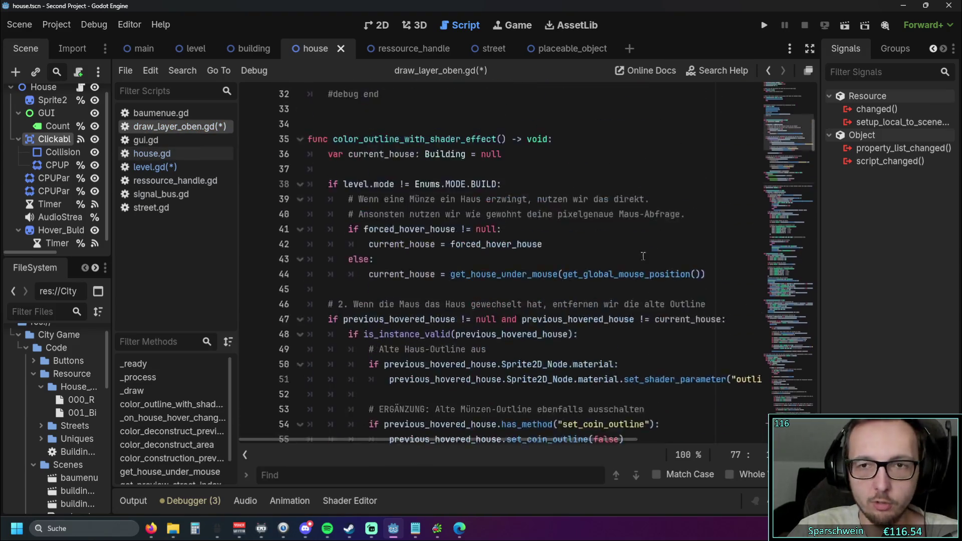
Step: Paste the SignalBus.connect call into draw_layer_oben.gd's _ready function
click(448, 299)
key(Return)
text(SignalBus.connect("house_shader_on_hover_coin", _on_house_hover_changed))
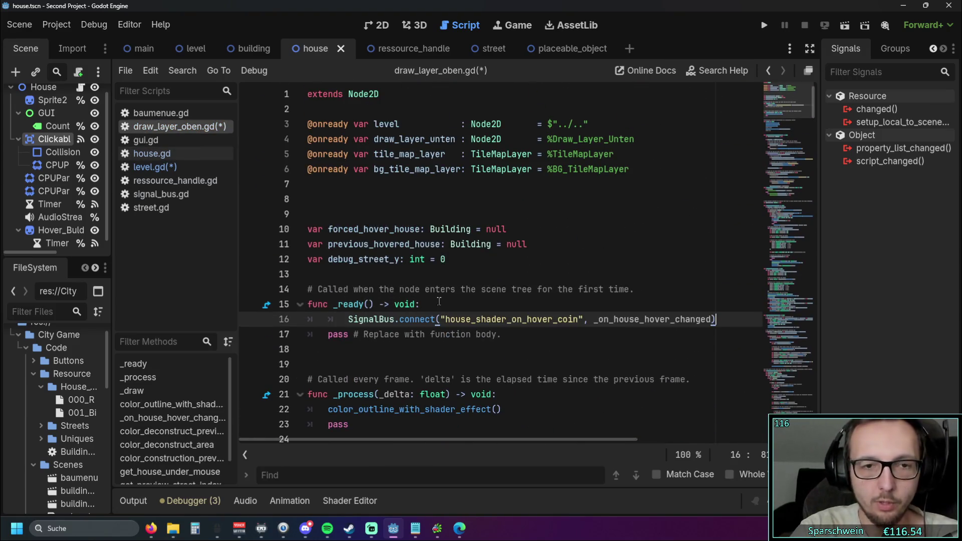
click(491, 259)
scroll(491, 243, down, 5)
scroll(490, 243, up, 3)
scroll(464, 253, down, 11)
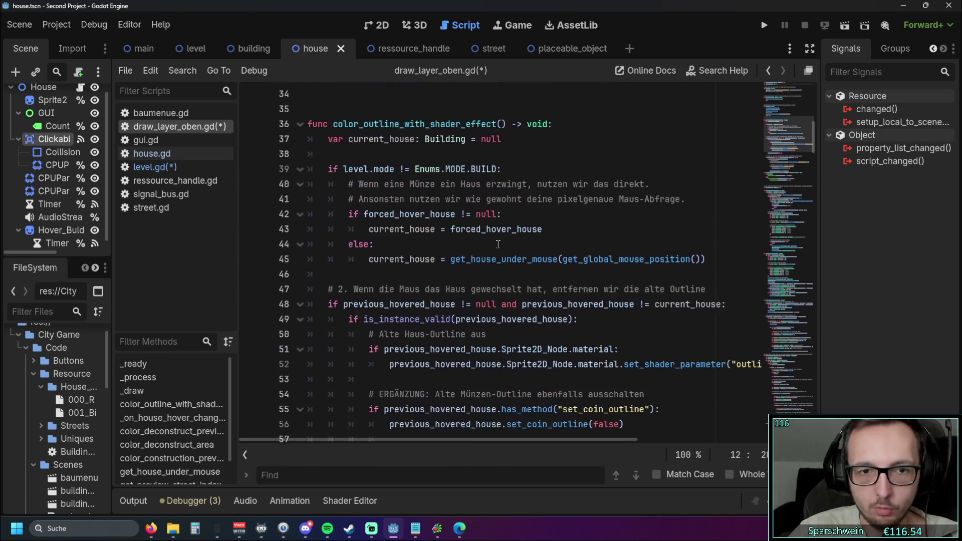
scroll(460, 255, up, 1)
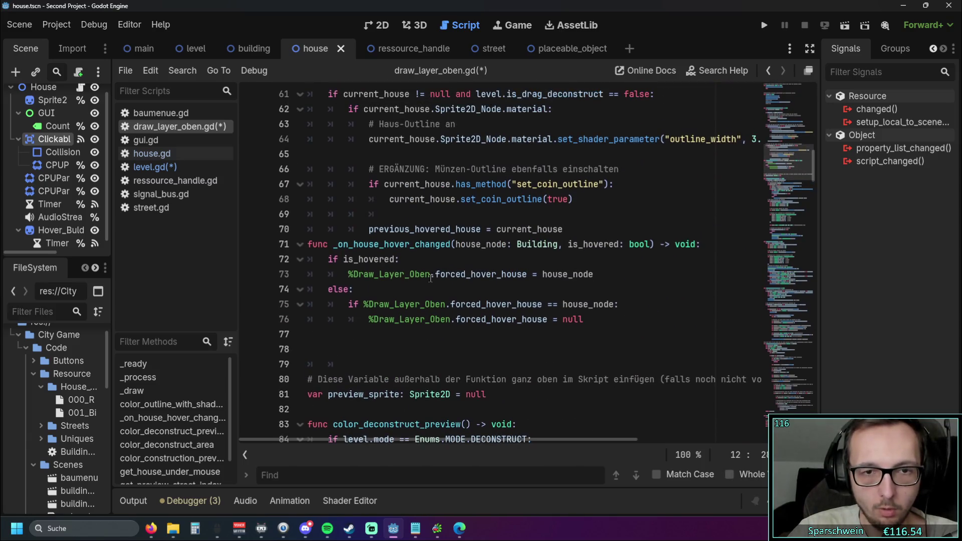
Step: Delete the %Draw_Layer_Oben. prefix on lines 73, 75 and 76
drag(437, 275, 348, 275)
key(BackSpace)
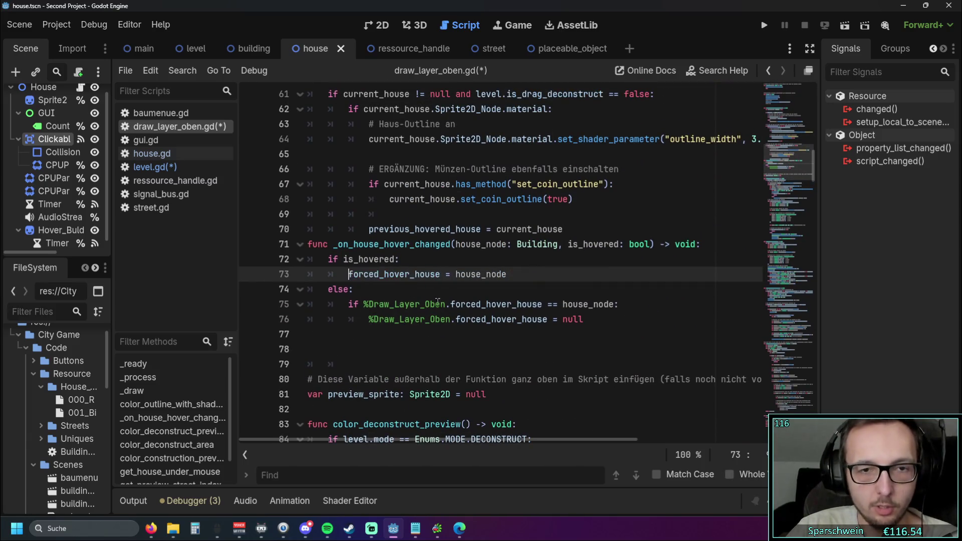
drag(449, 304, 363, 304)
key(BackSpace)
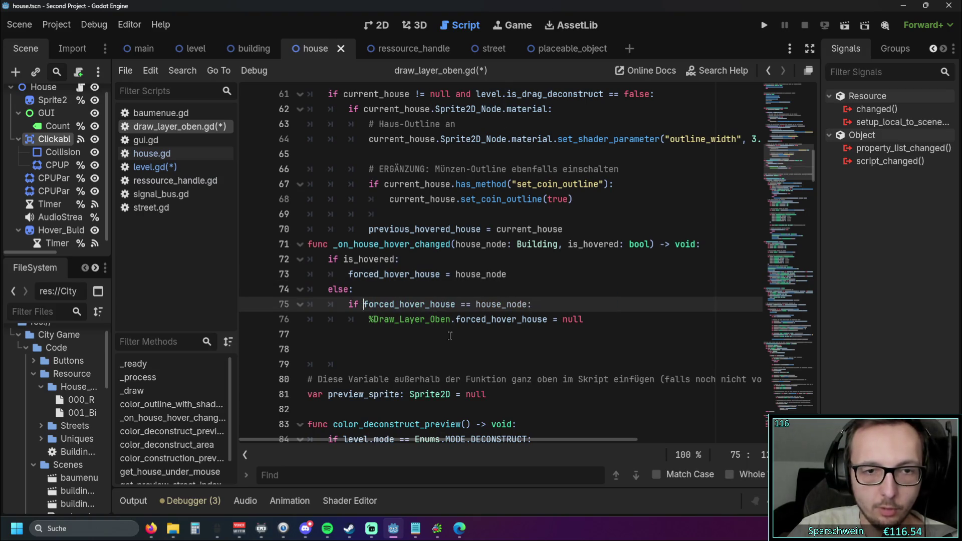
drag(456, 321, 368, 321)
key(BackSpace)
click(420, 350)
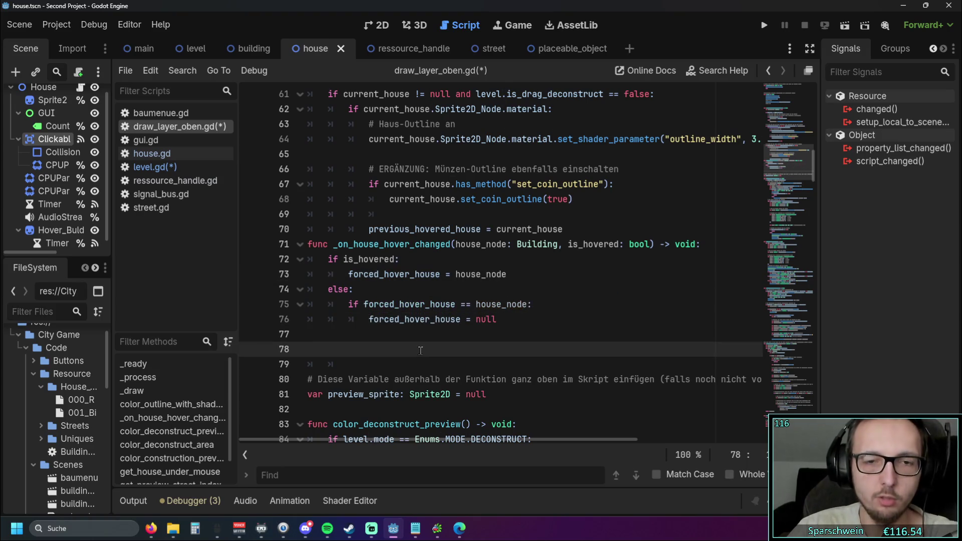
scroll(420, 350, up, 1)
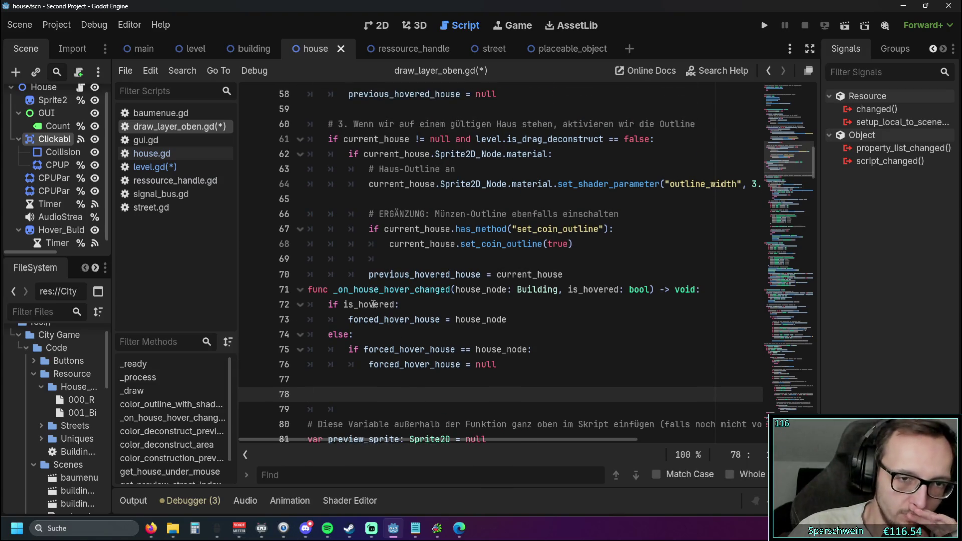
click(334, 290)
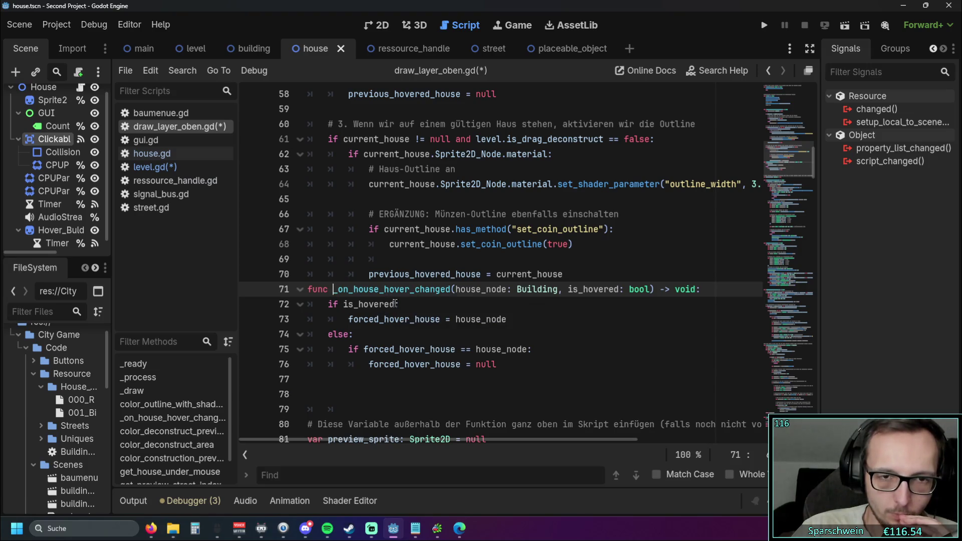
scroll(441, 304, up, 13)
scroll(440, 304, up, 5)
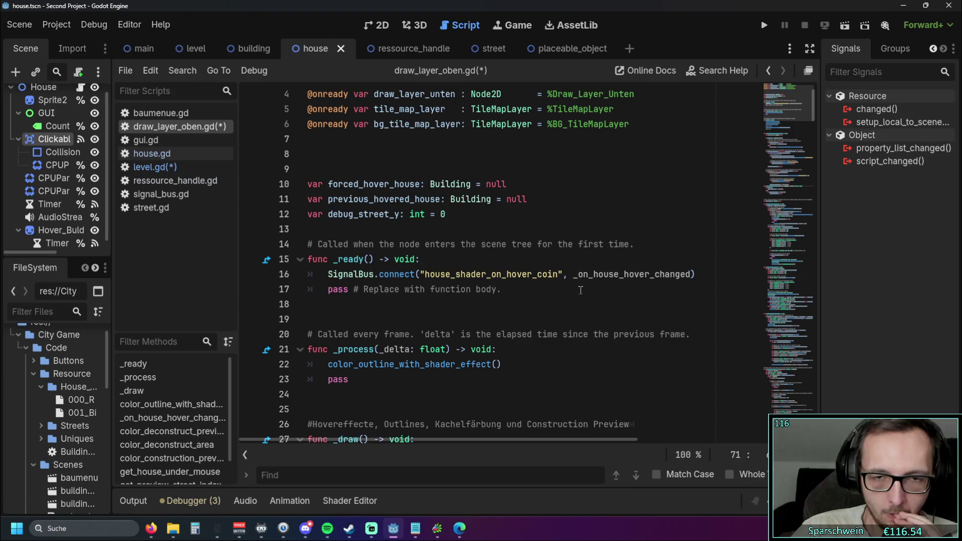
double_click(425, 277)
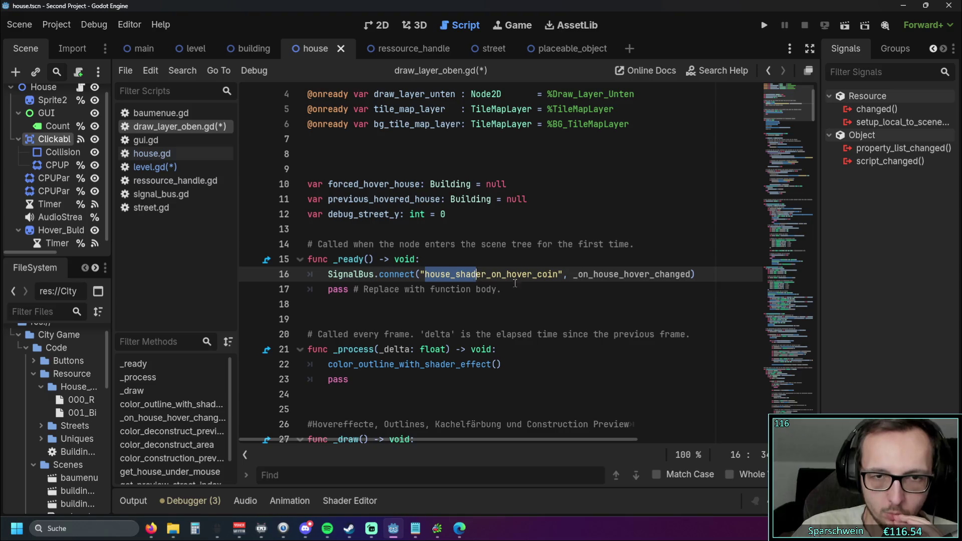
Step: Rename the handler _on_house_hover_changed to house_shader_if_coin_hoverd
key(Down)
scroll(519, 299, down, 9)
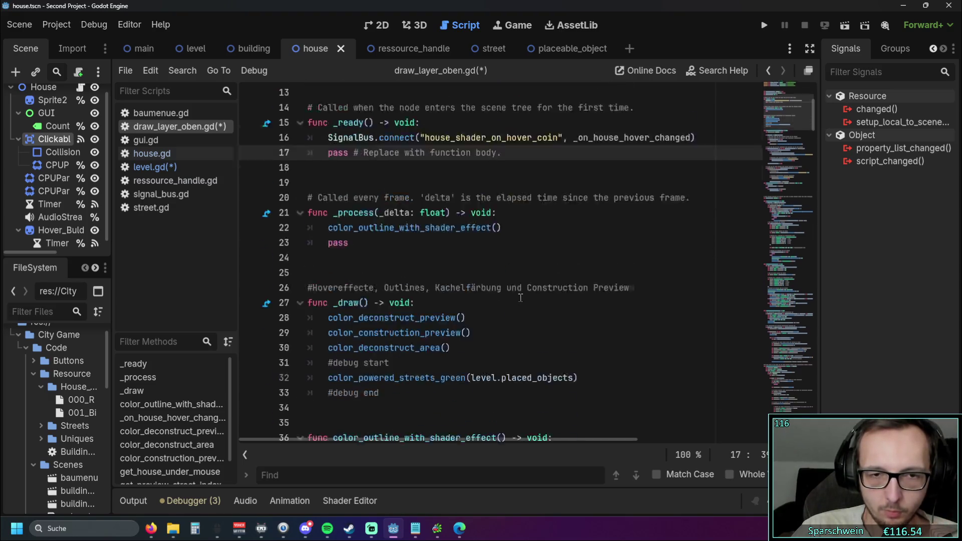
scroll(476, 302, down, 9)
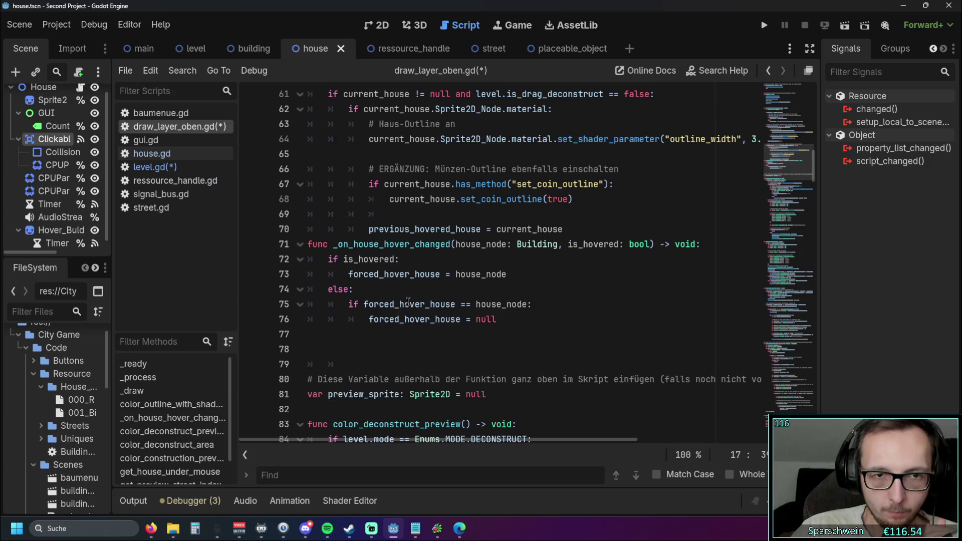
drag(451, 290, 335, 292)
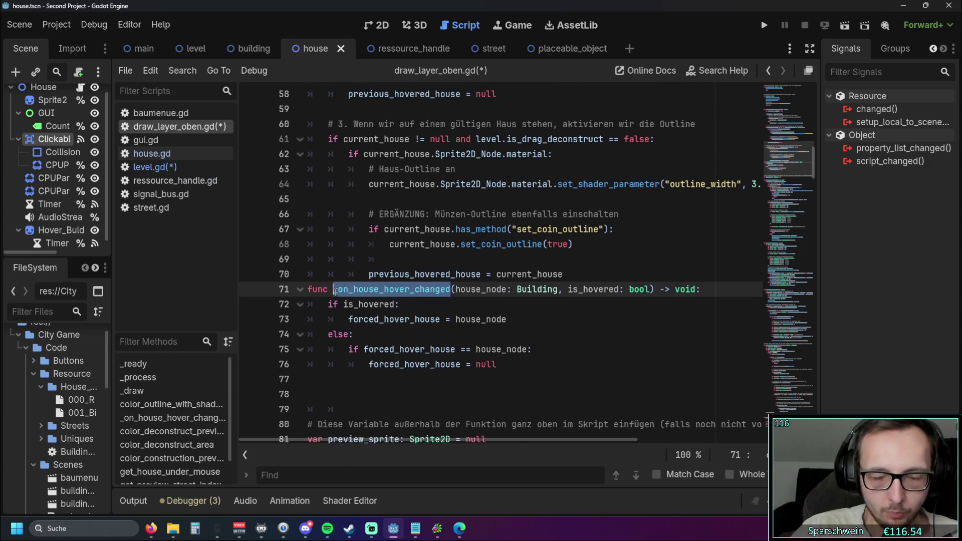
text(house)
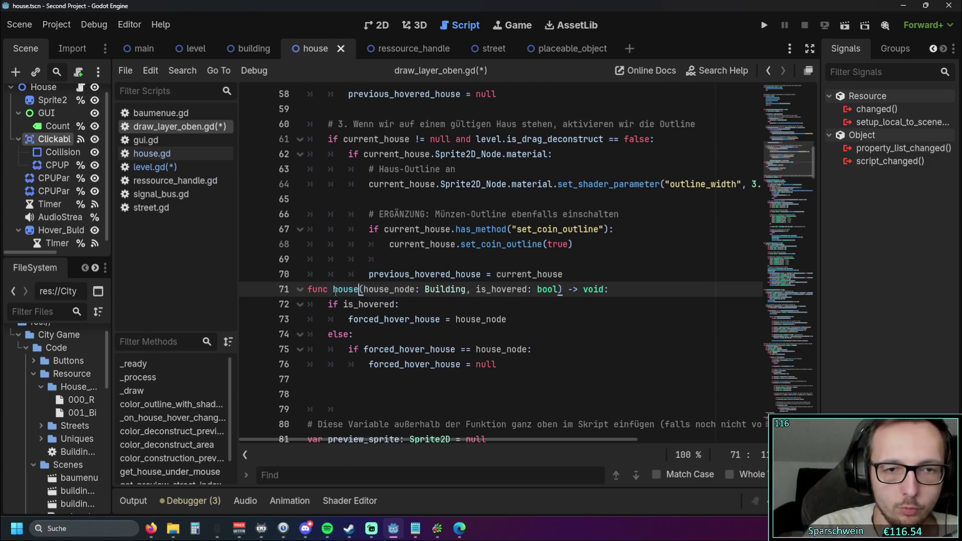
text(_shader_)
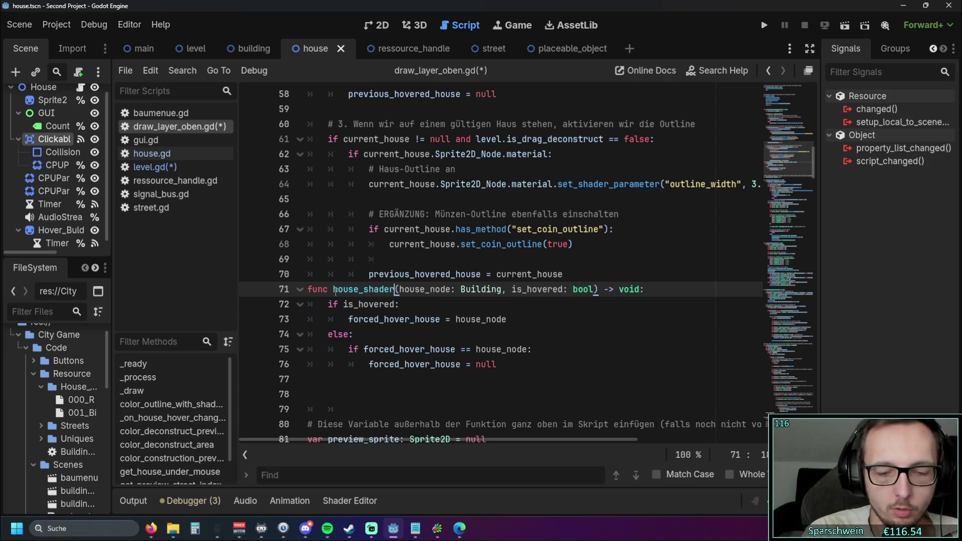
text(if_coin_)
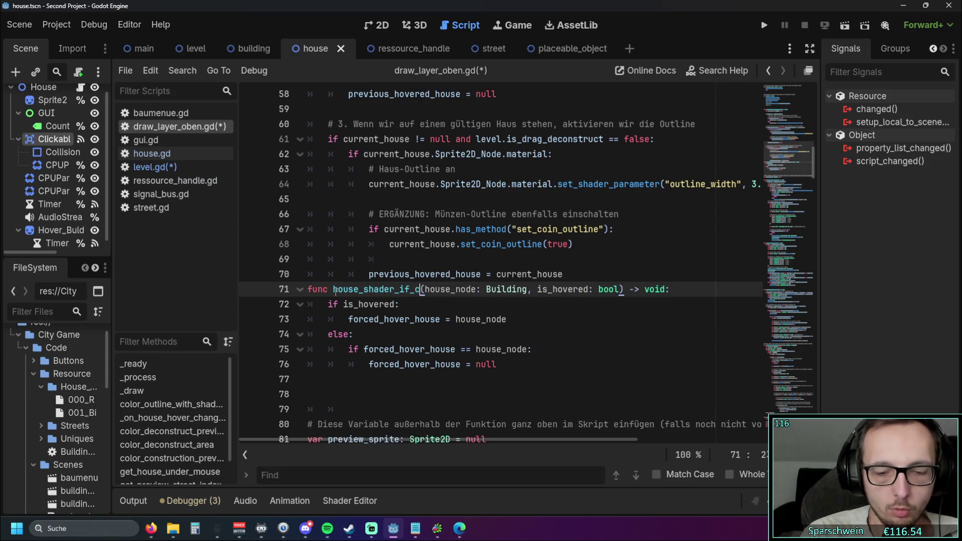
text(hoverd)
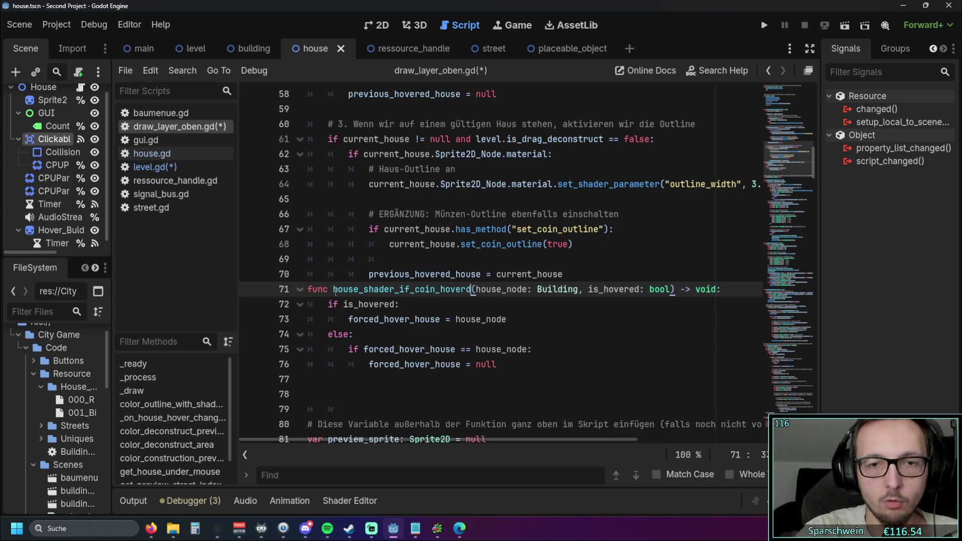
click(443, 320)
Step: Use house_shader_if_coin_hoverd in the SignalBus.connect call on line 16 and save the scripts
drag(333, 289, 473, 291)
key(ctrl+c)
click(431, 445)
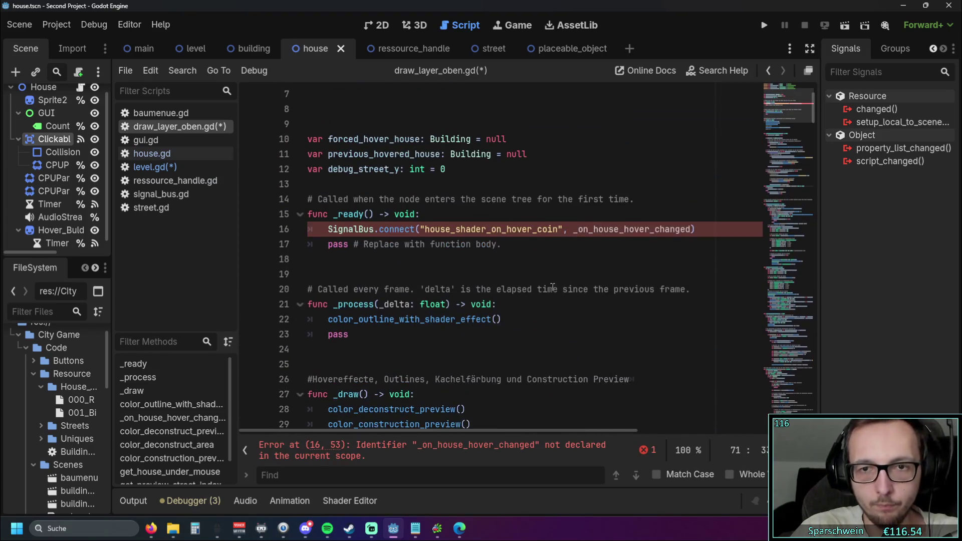
double_click(641, 231)
key(ctrl+v)
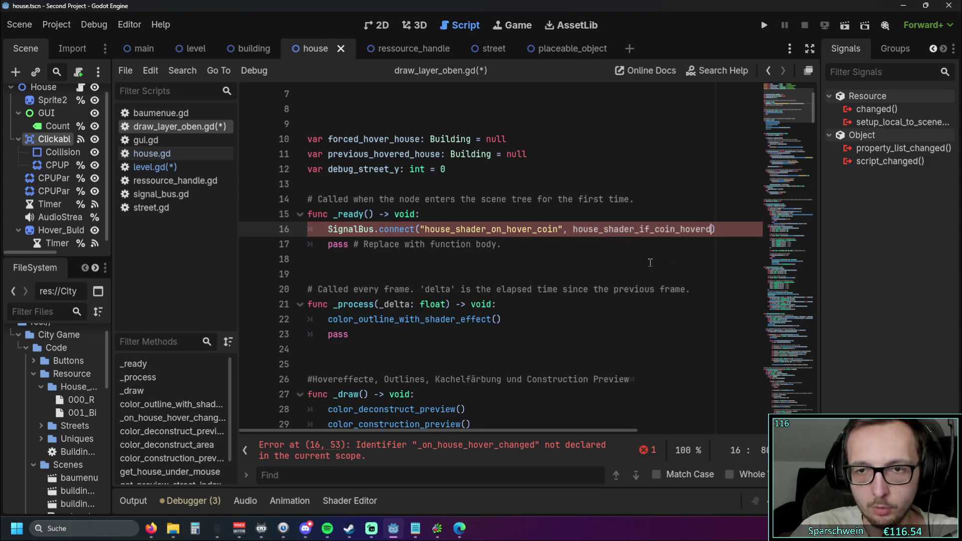
scroll(499, 251, down, 3)
scroll(500, 252, down, 8)
key(ctrl+s)
Step: Run the game and build a church, a street and three red houses along it
click(763, 25)
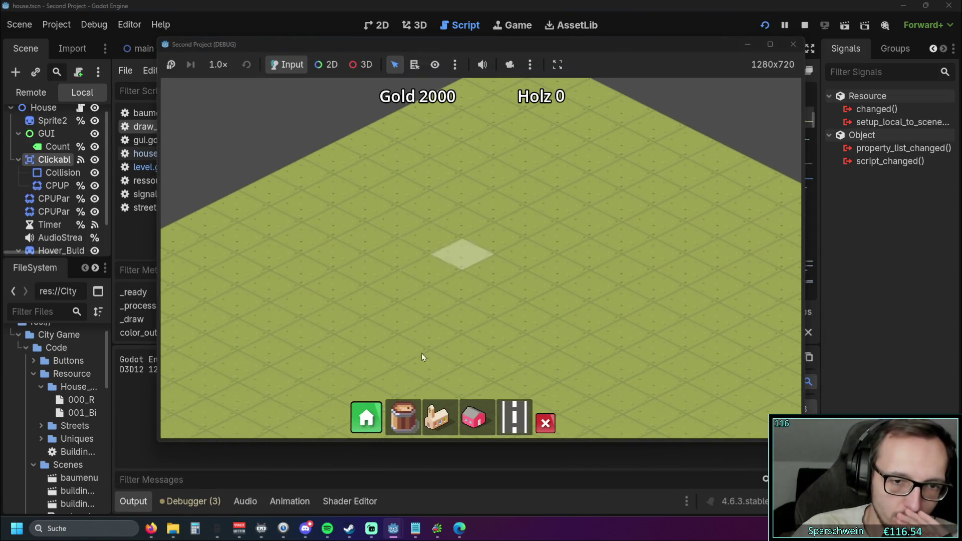
click(436, 417)
click(454, 331)
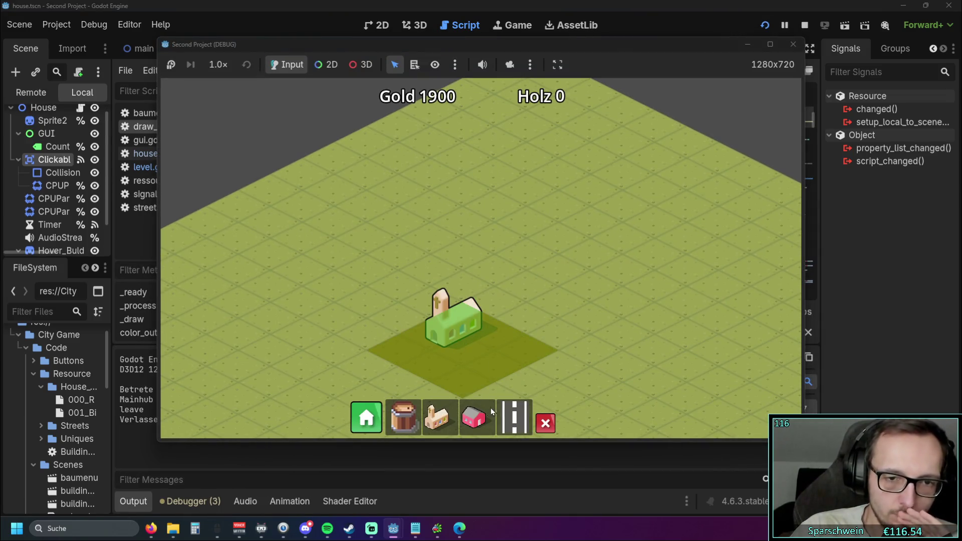
drag(385, 337, 626, 203)
click(474, 417)
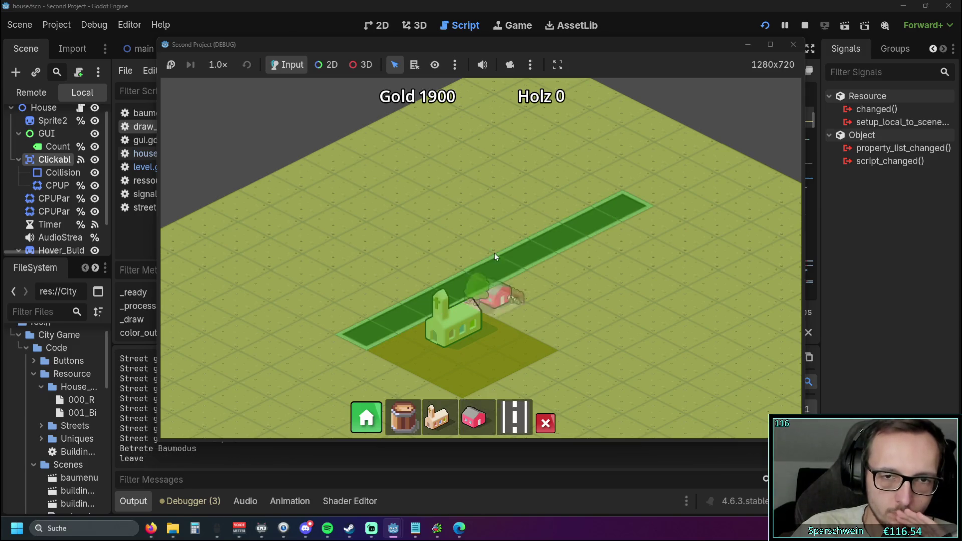
click(494, 231)
click(528, 213)
click(561, 197)
Step: Zoom in on the houses, stop the game and hide the output log
scroll(552, 296, up, 2)
key(w)
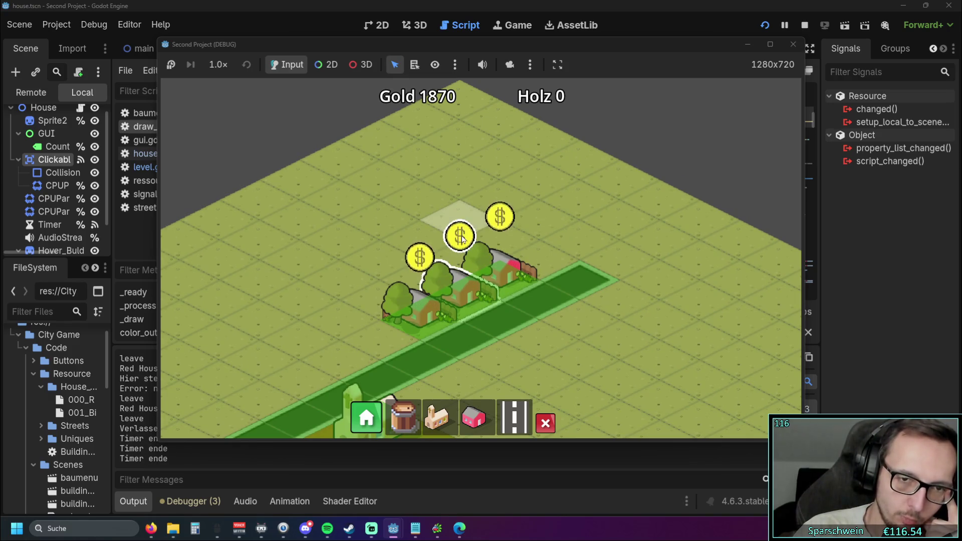
click(792, 44)
scroll(468, 224, down, 4)
click(134, 502)
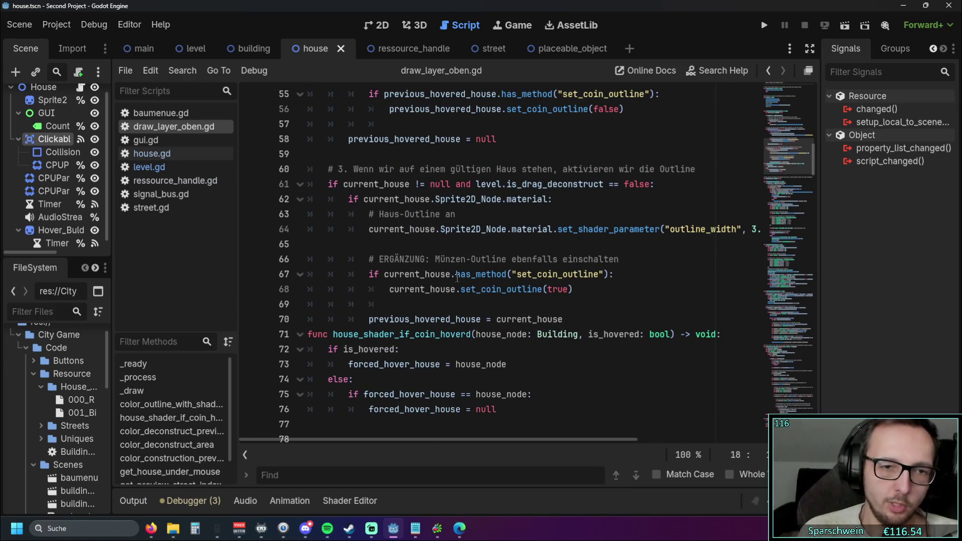
scroll(457, 277, up, 8)
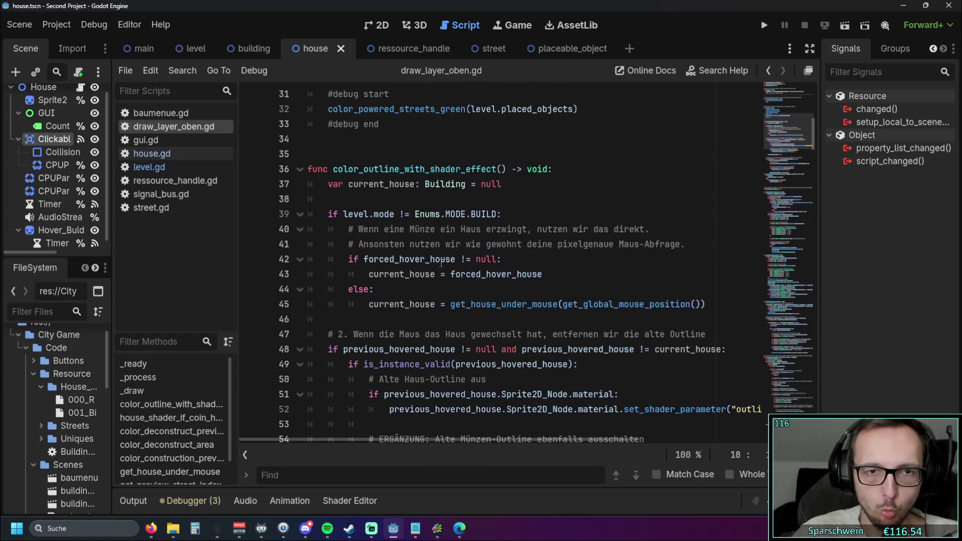
scroll(562, 257, down, 1)
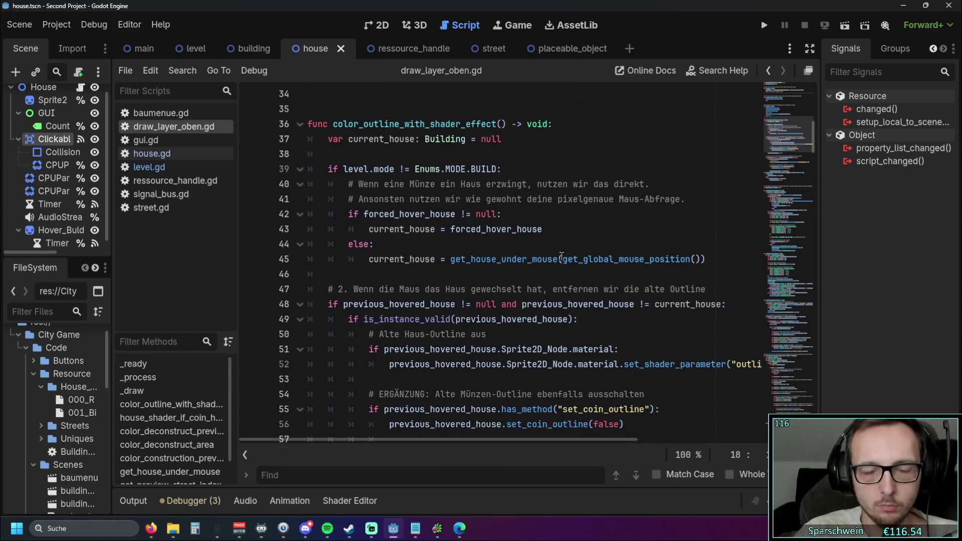
mouse_move(562, 256)
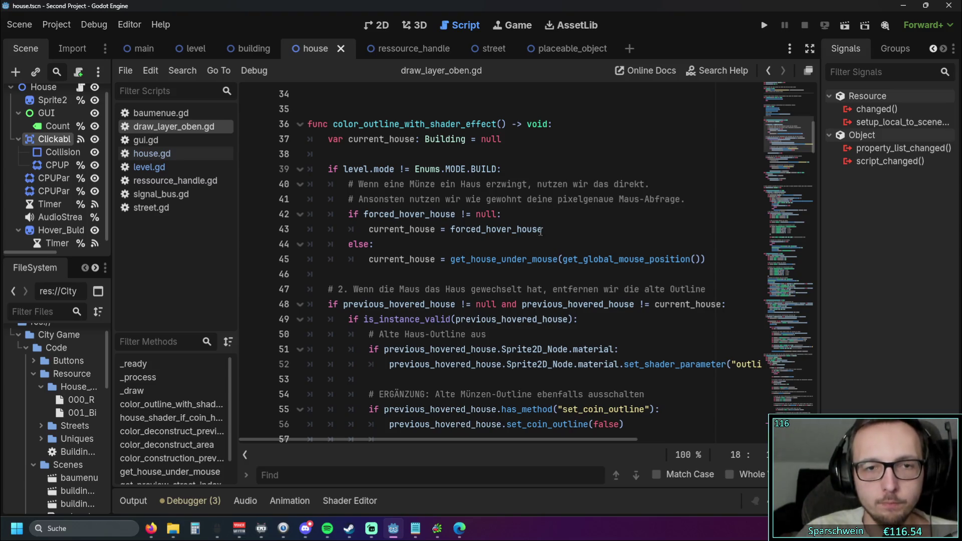
drag(395, 214, 430, 214)
click(490, 240)
scroll(494, 248, down, 11)
scroll(497, 255, up, 1)
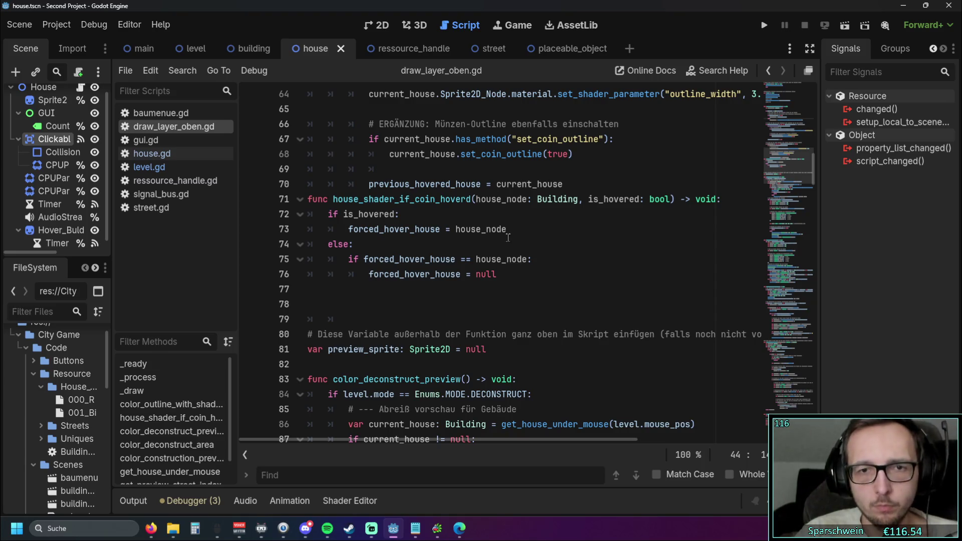
scroll(512, 252, up, 1)
scroll(526, 258, down, 1)
scroll(548, 268, up, 1)
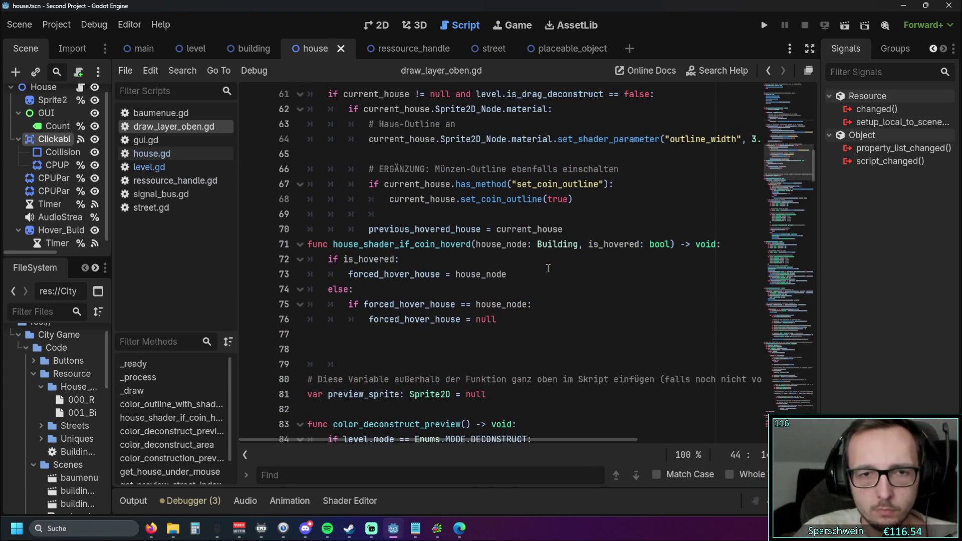
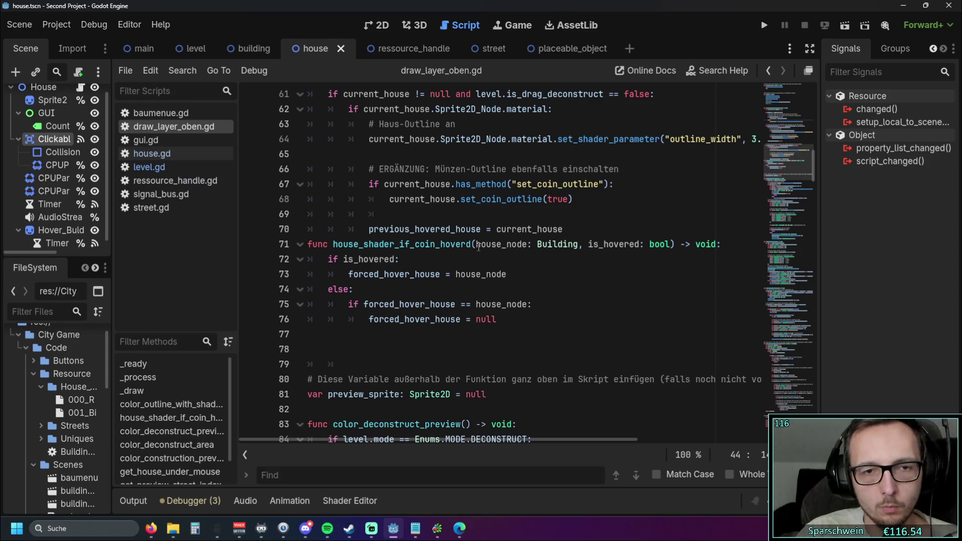
Step: Open the house.gd script from the script list
click(155, 158)
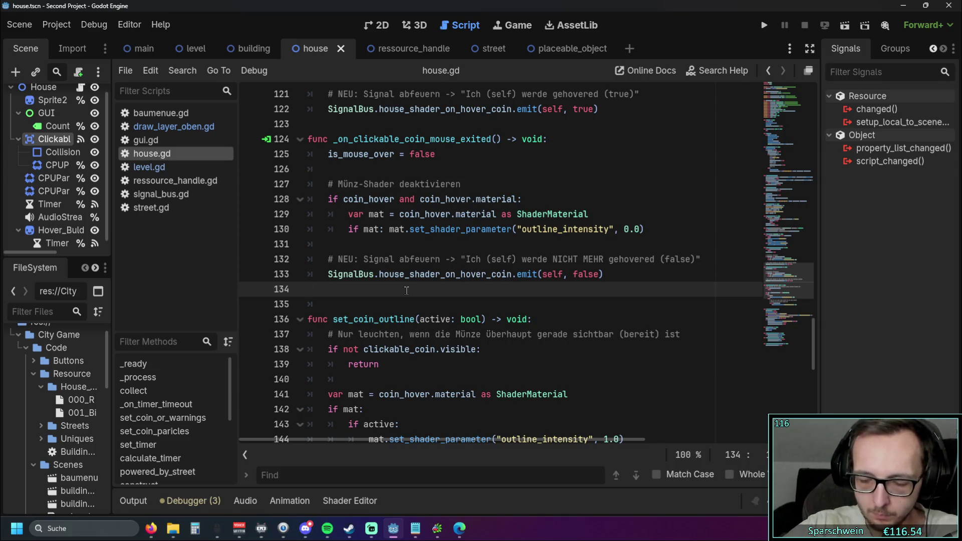
Step: Look through level.gd, ressource_handle.gd, signal_bus.gd, street.gd and gui.gd
click(149, 167)
click(184, 180)
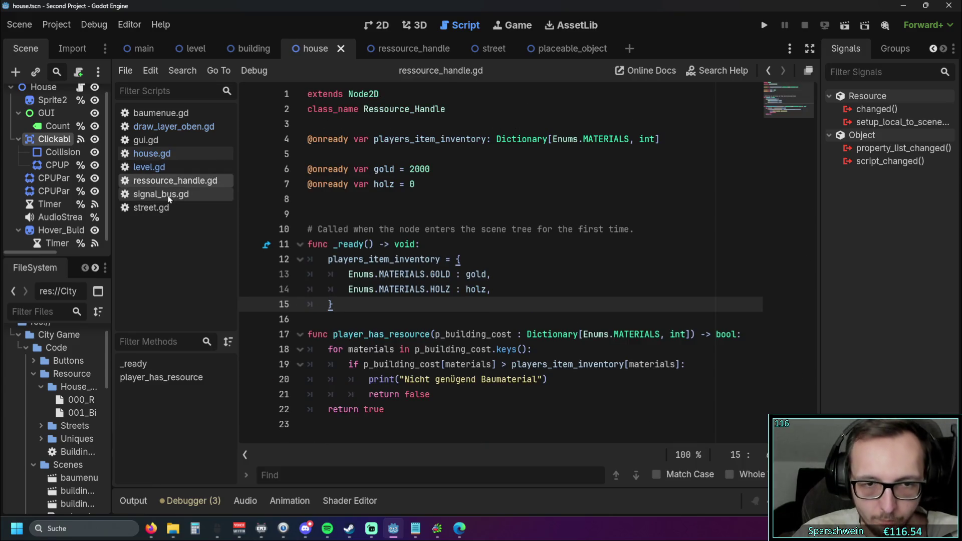
click(170, 194)
click(161, 204)
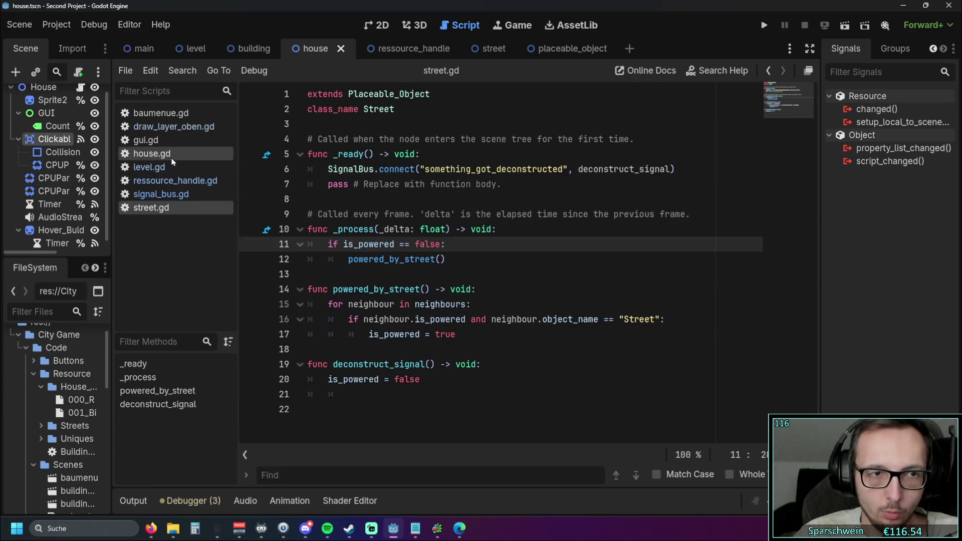
click(146, 139)
Step: In draw_layer_oben.gd, make the line 16 connect call use color_outline_with_shader_effect as its handler
click(170, 126)
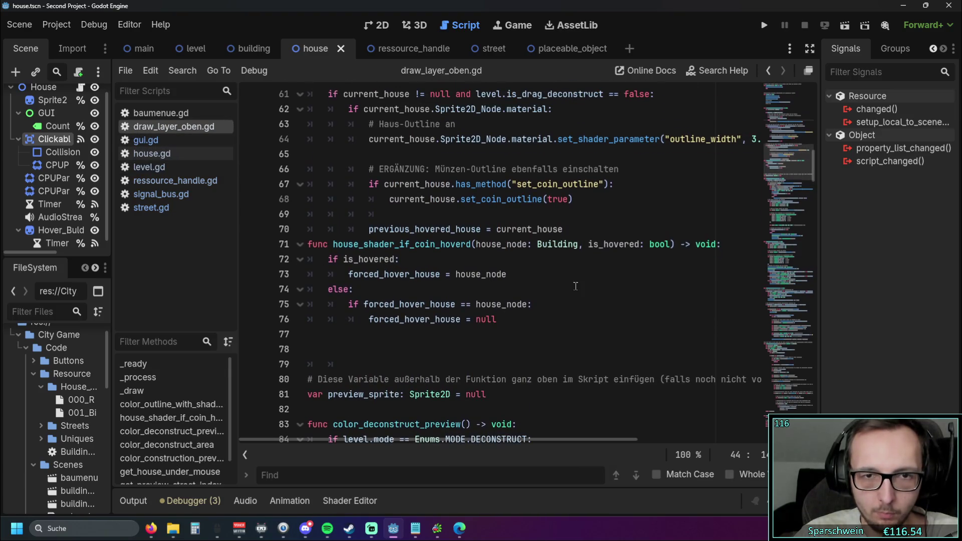
scroll(576, 286, up, 10)
scroll(380, 286, down, 4)
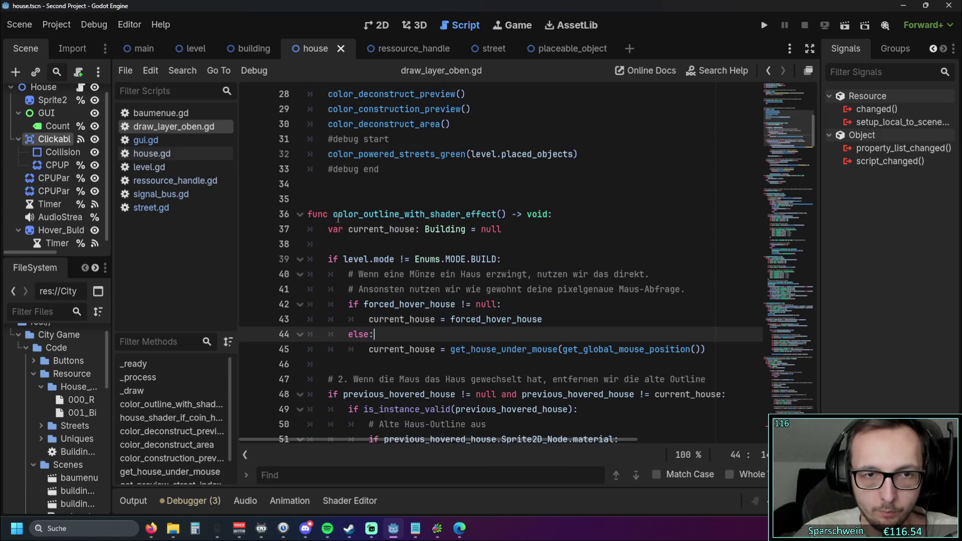
mouse_move(333, 214)
mouse_down()
mouse_move(506, 214)
mouse_move(497, 214)
mouse_up()
key(ctrl+c)
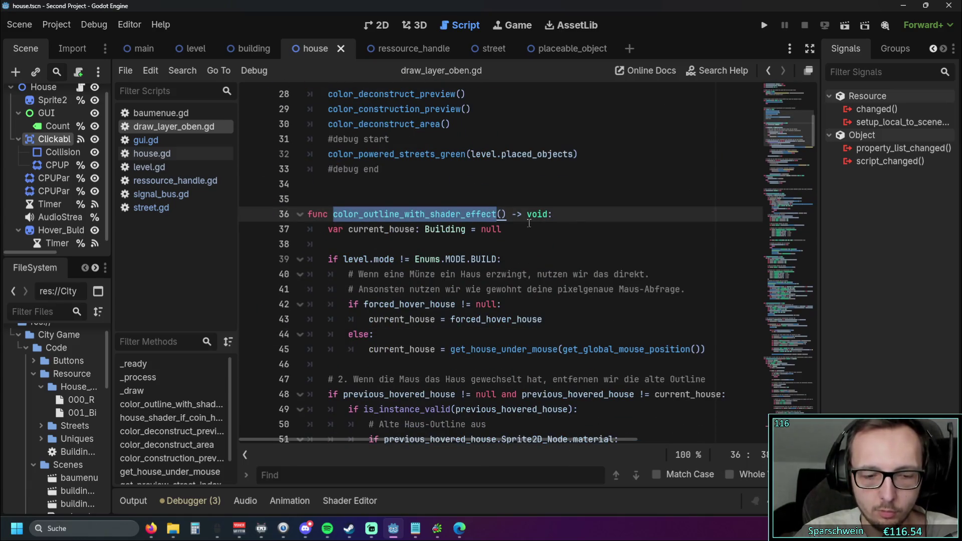
scroll(580, 230, up, 9)
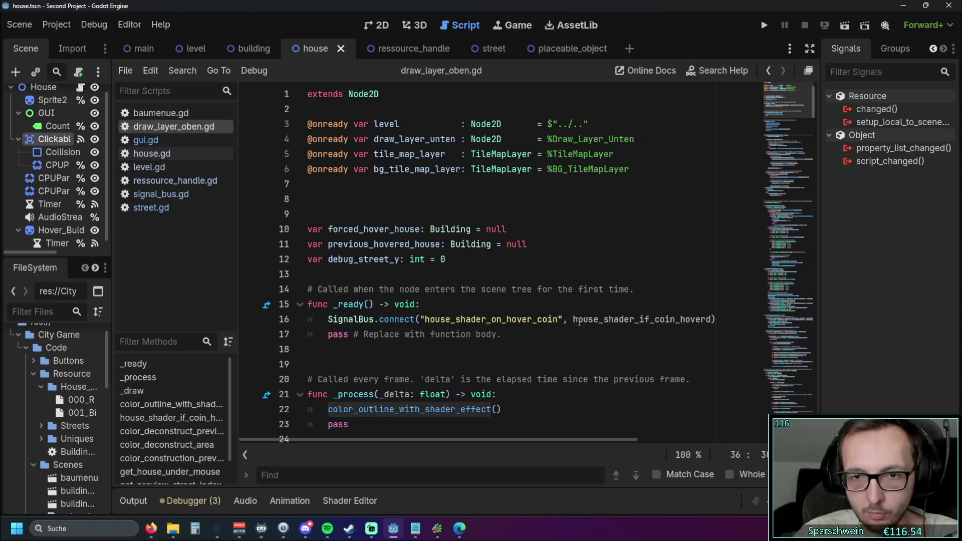
double_click(580, 321)
key(ctrl+v)
click(543, 349)
scroll(544, 294, down, 1)
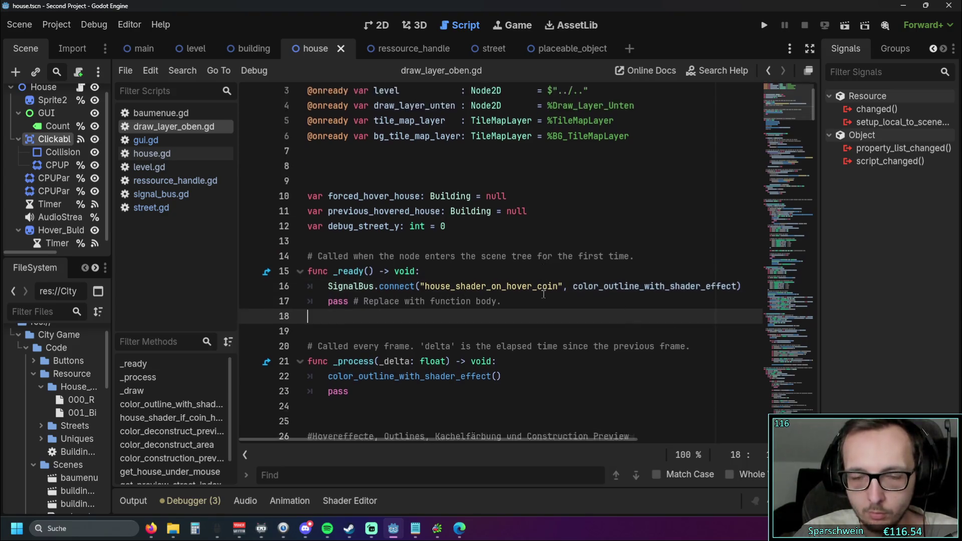
scroll(544, 294, down, 2)
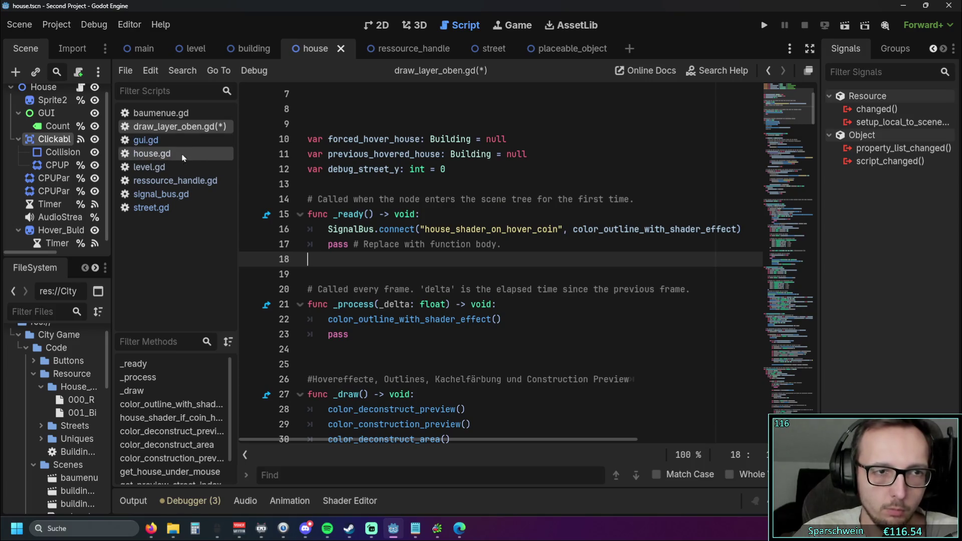
Step: In house.gd, delete 'self, false' and 'self, true' from the two house_shader_on_hover_coin emits
click(150, 167)
click(173, 181)
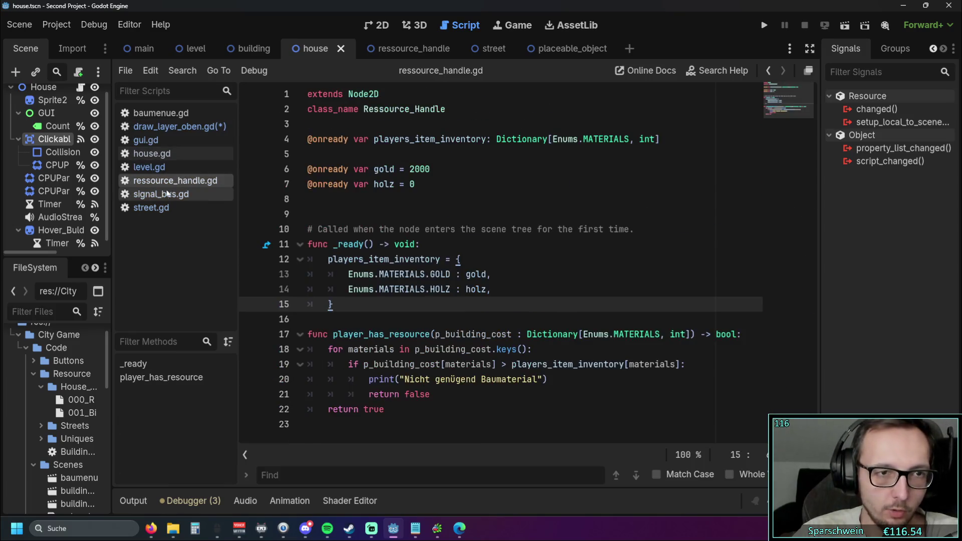
click(161, 158)
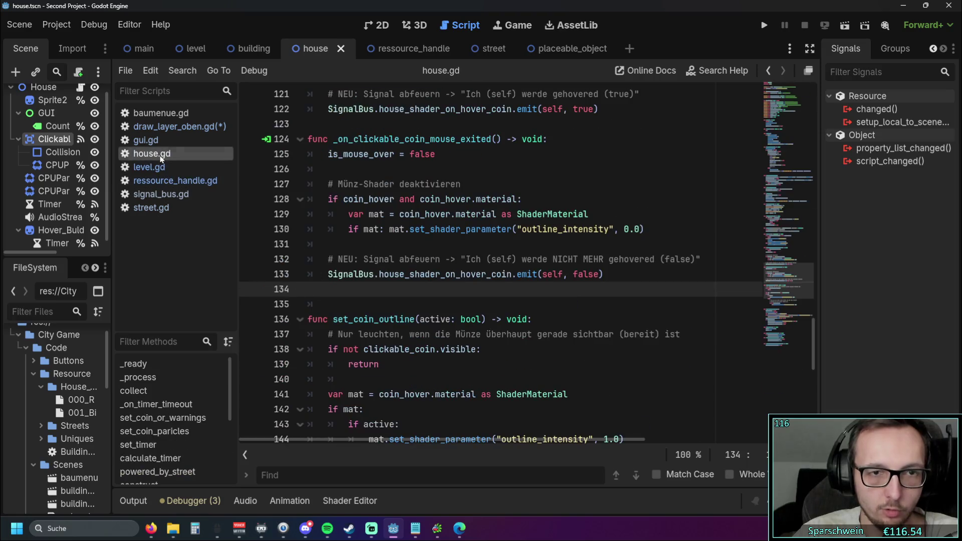
scroll(451, 251, down, 1)
drag(598, 229, 543, 229)
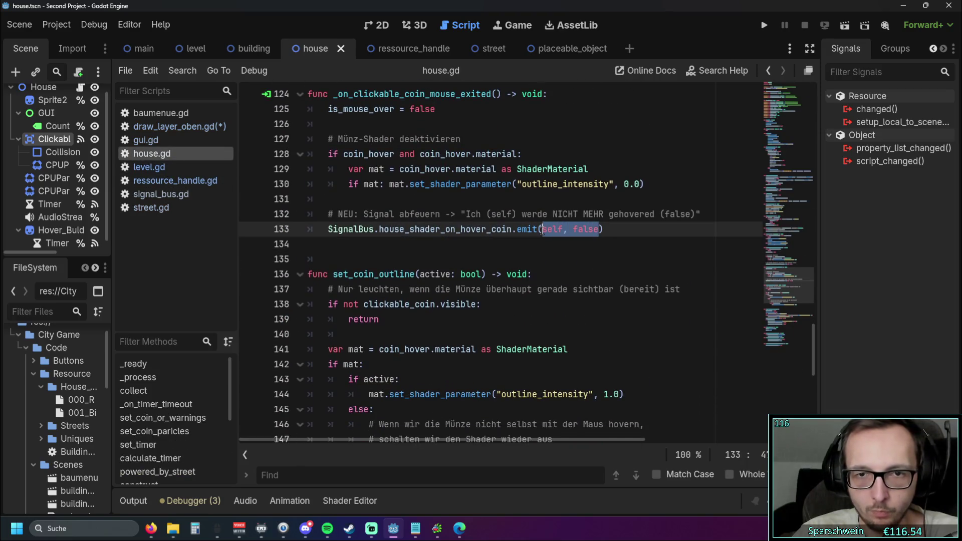
key(BackSpace)
scroll(542, 236, up, 3)
drag(595, 199, 543, 199)
key(BackSpace)
click(599, 244)
scroll(560, 250, down, 1)
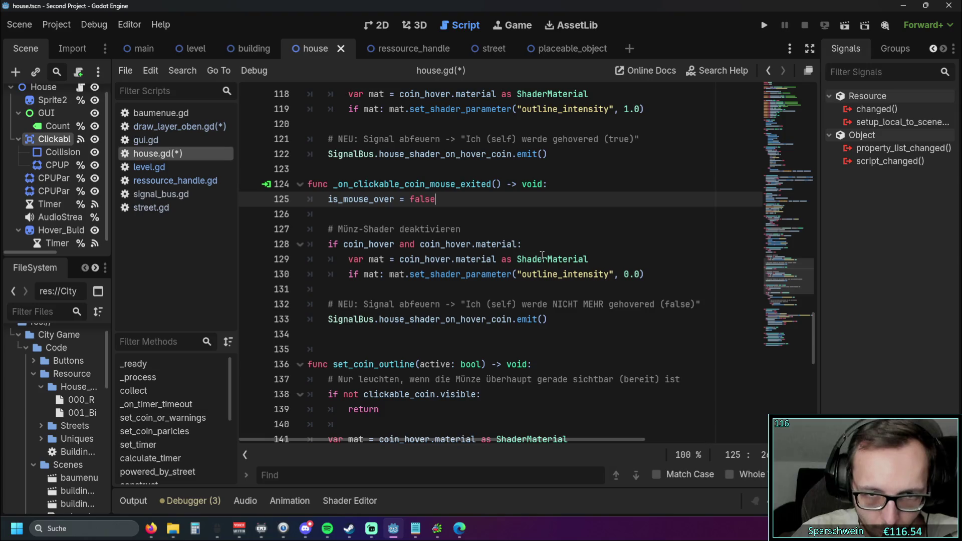
click(763, 25)
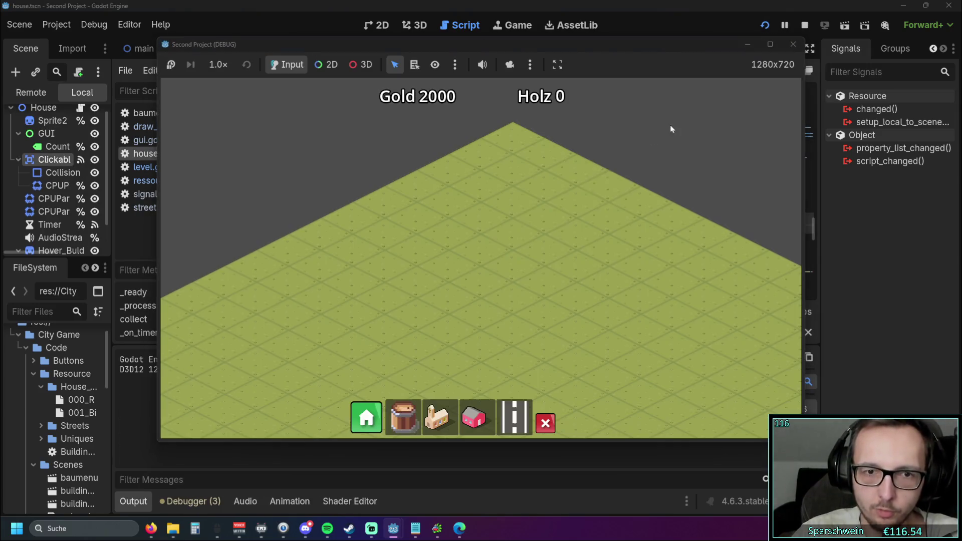
Step: In the running game, place a pink house, lay a street beside it, pick the church, then stop
click(473, 417)
click(482, 283)
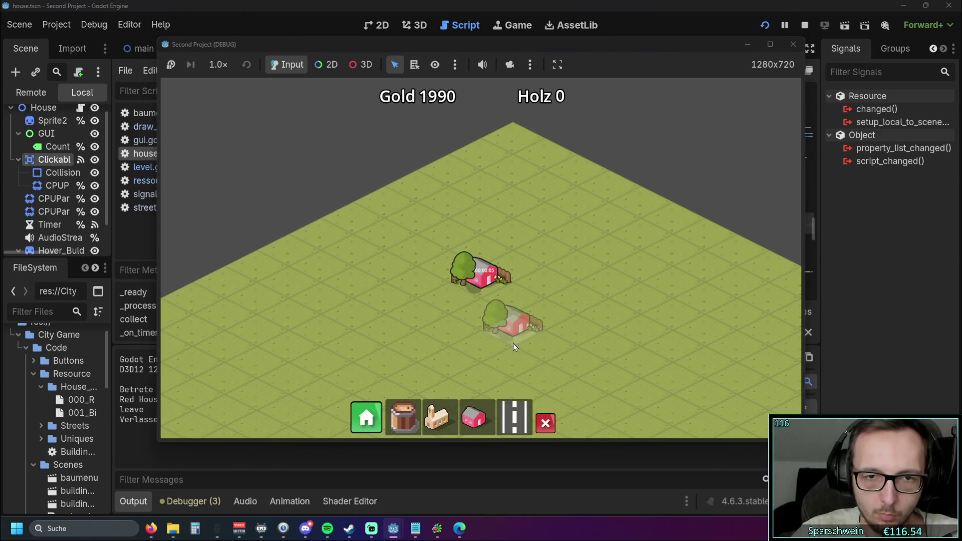
drag(371, 368, 561, 277)
click(437, 417)
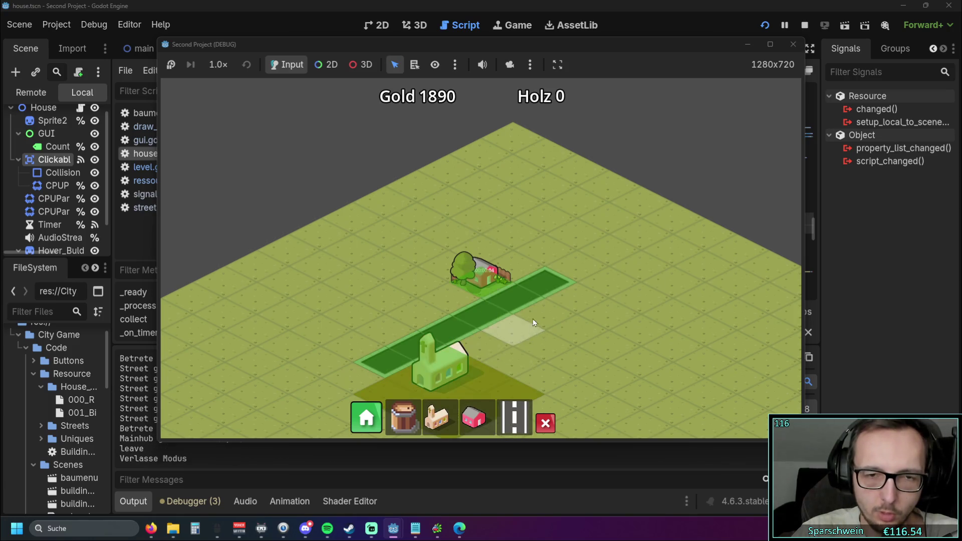
scroll(533, 318, up, 2)
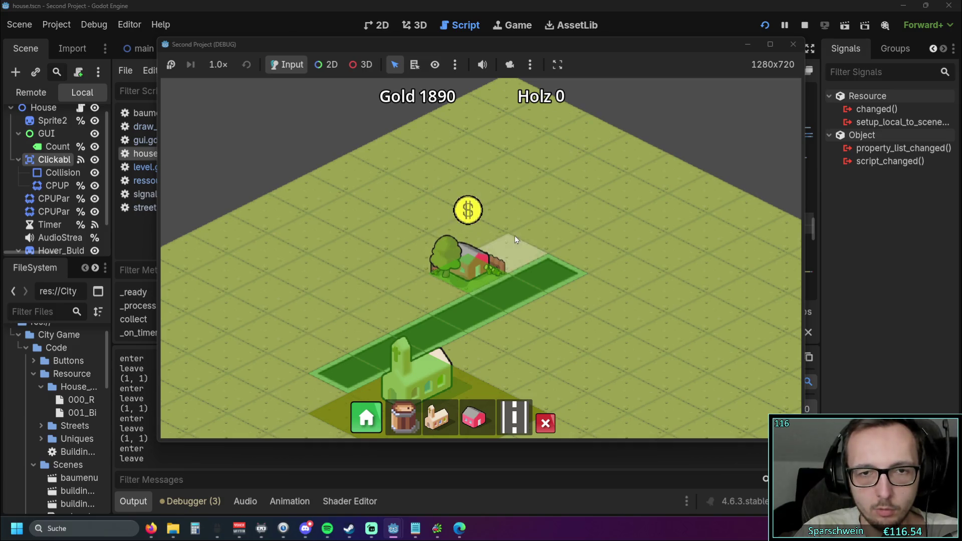
click(793, 44)
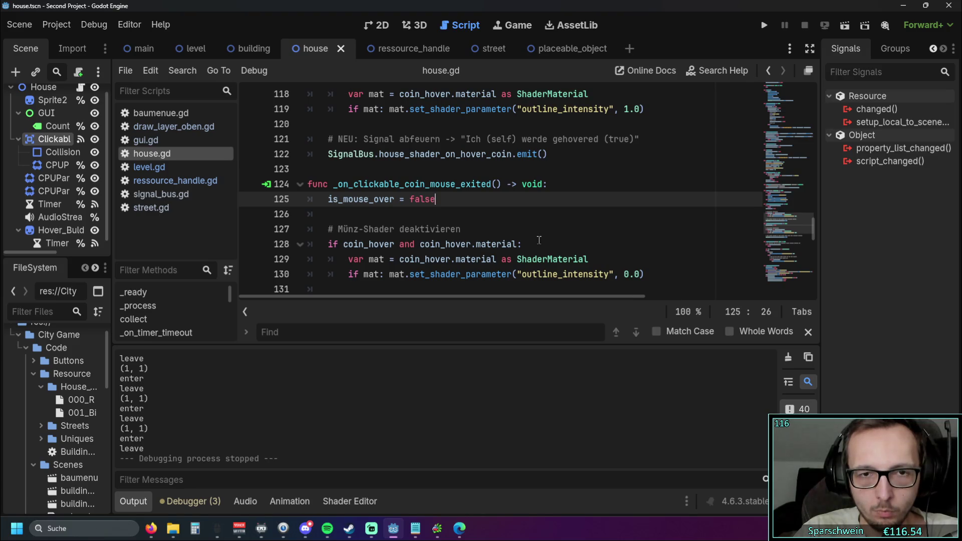
Step: Restore the self arguments in house.gd's emits, reconnect line 16 to house_shader_if_coin_hoverd, and save
scroll(539, 240, up, 1)
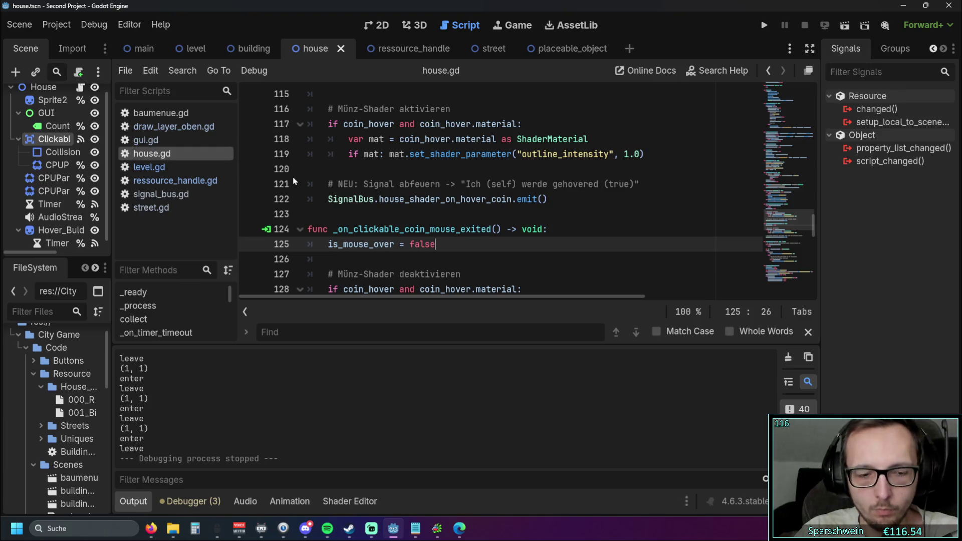
click(554, 195)
text(self, true)
click(603, 173)
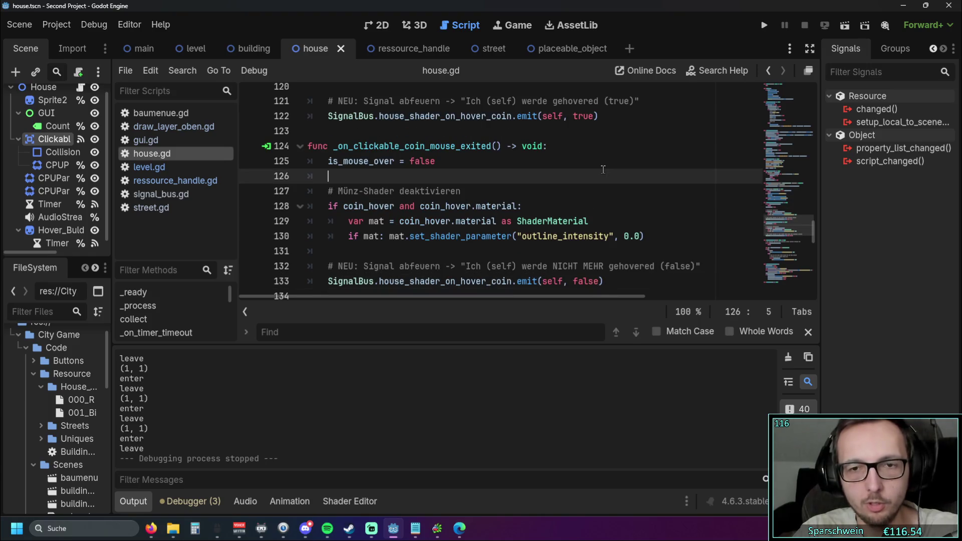
click(174, 128)
double_click(656, 229)
text(house_shader_if_coin_hoverd)
click(377, 274)
scroll(378, 279, down, 1)
key(ctrl+j)
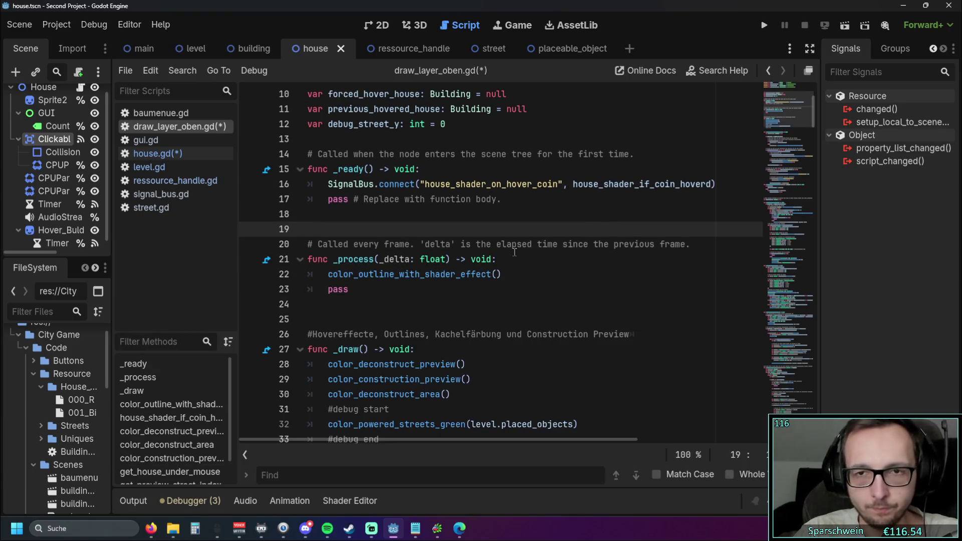
key(ctrl+s)
Step: Review house_shader_if_coin_hoverd's parameters on line 71 and the color_outline_with_shader_effect definition on line 36
scroll(516, 258, down, 8)
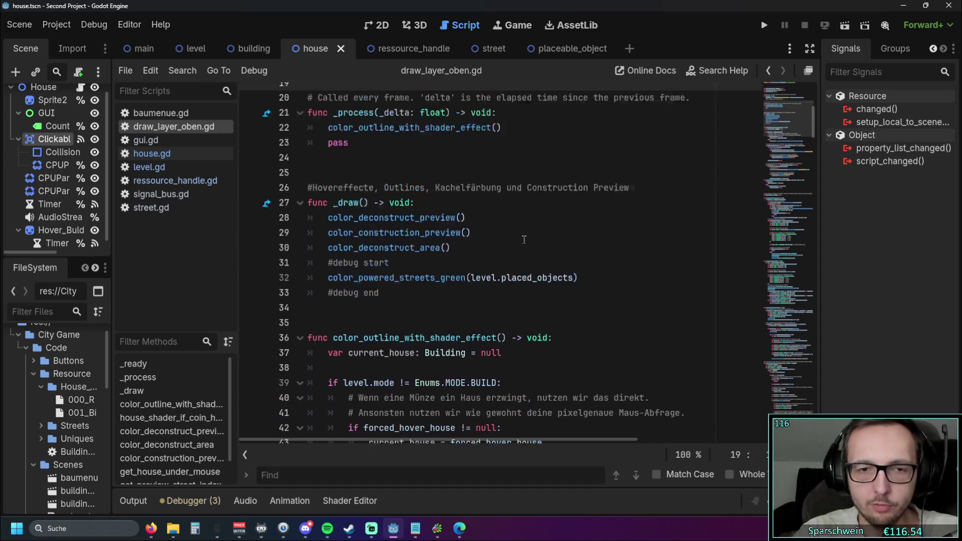
scroll(518, 240, down, 7)
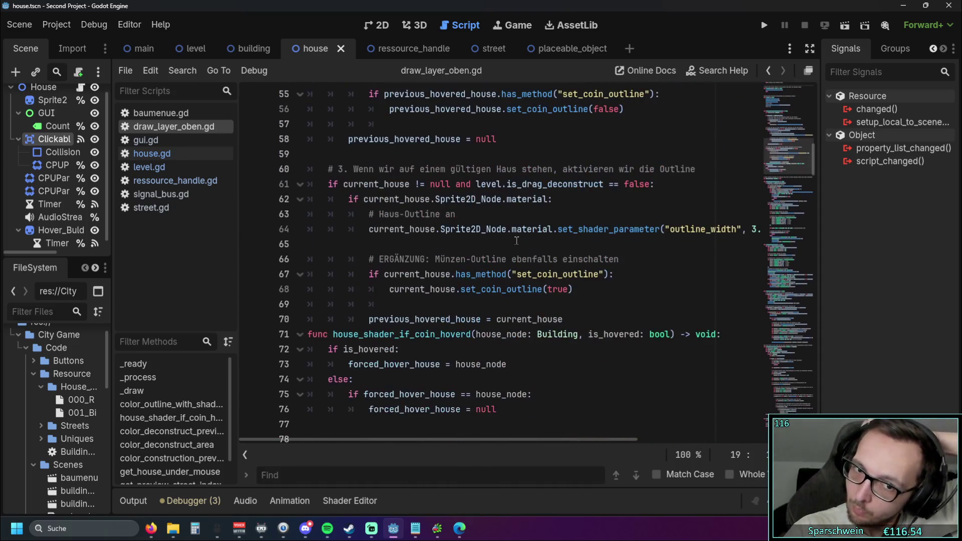
scroll(518, 250, down, 1)
drag(476, 290, 557, 290)
click(582, 313)
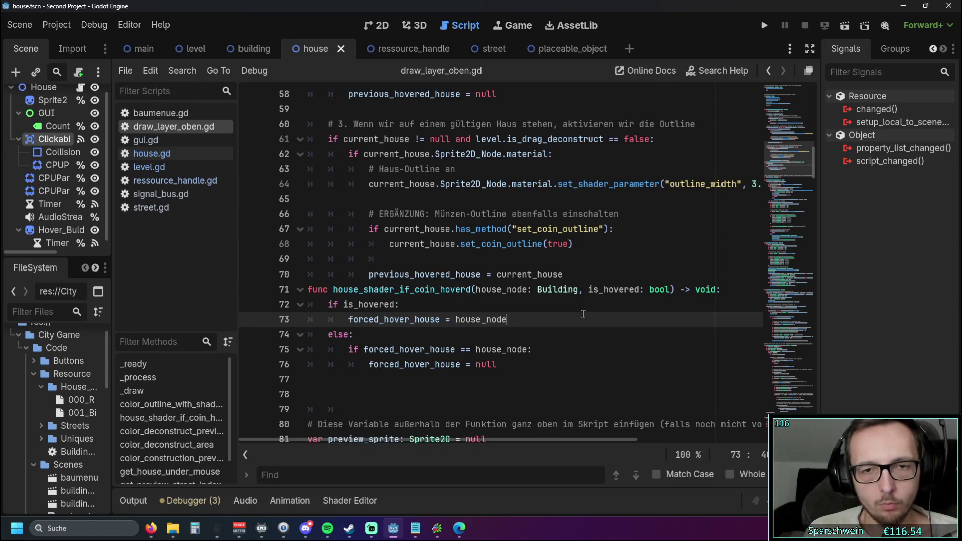
scroll(536, 300, up, 9)
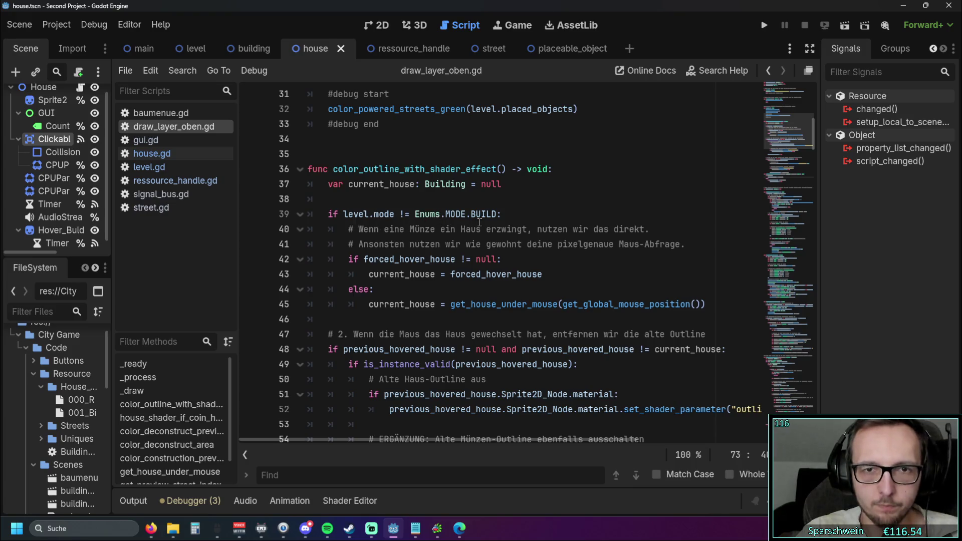
scroll(482, 220, up, 2)
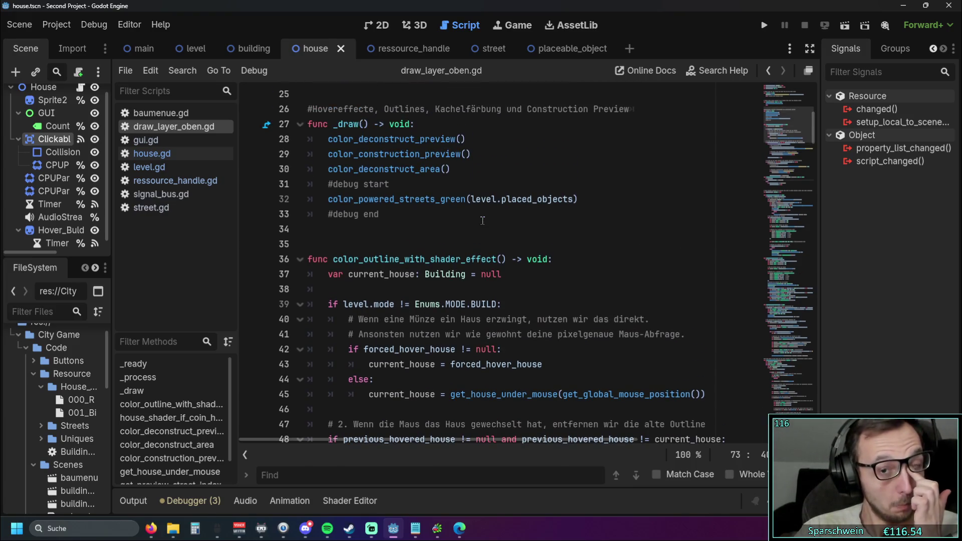
scroll(551, 247, up, 3)
scroll(556, 249, down, 4)
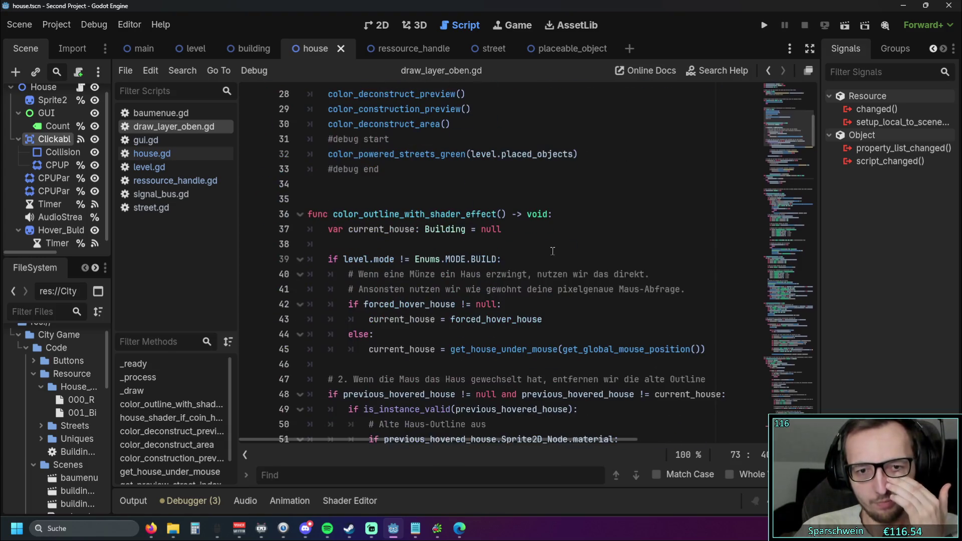
mouse_move(333, 214)
mouse_down()
mouse_move(505, 213)
mouse_move(333, 214)
mouse_up()
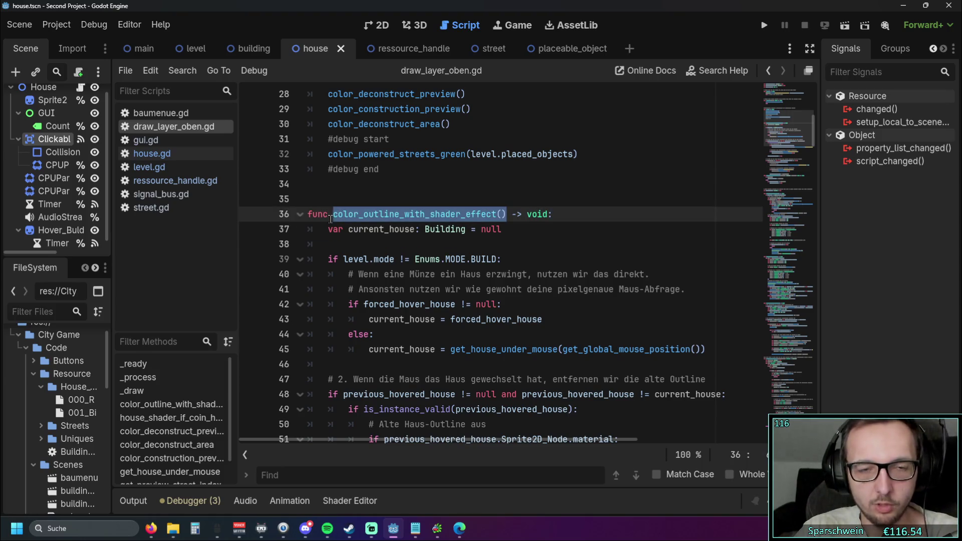
Step: Find color_outline_with_shader_effect in draw_layer_oben.gd, cycling between its call on line 22 and definition on line 36
key(ctrl+f)
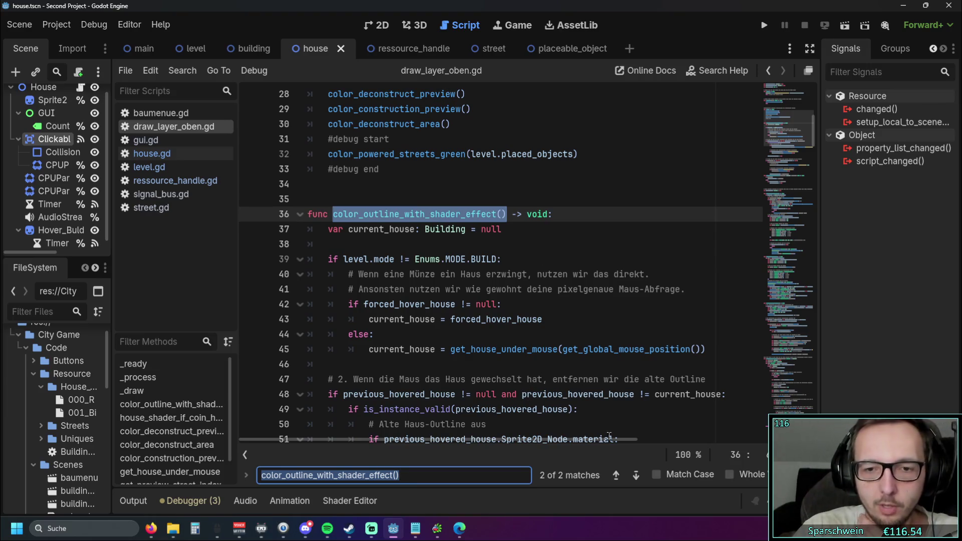
click(616, 475)
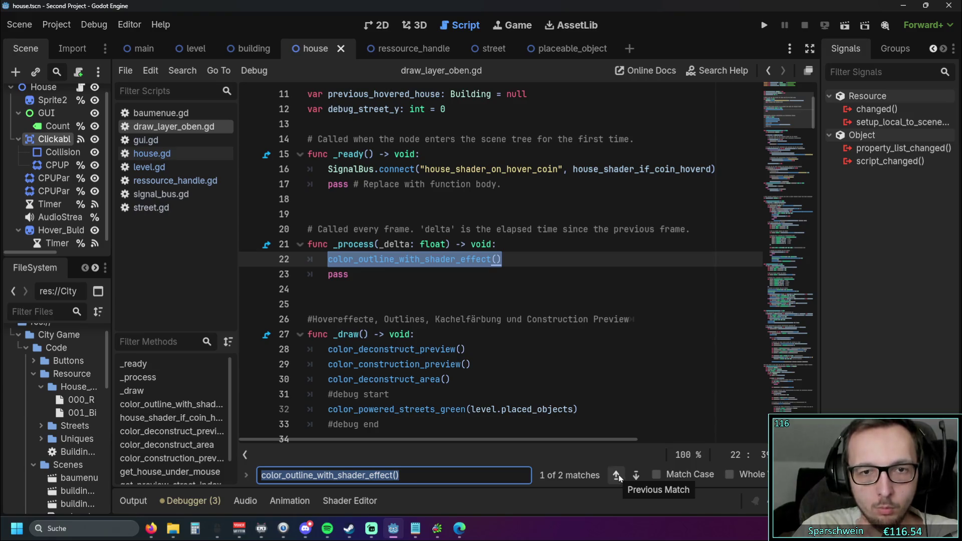
click(635, 476)
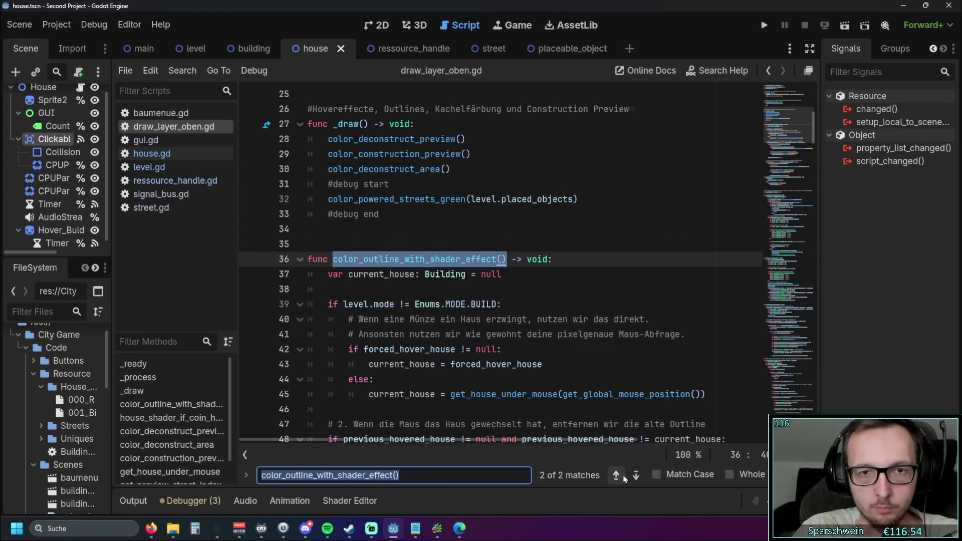
click(634, 478)
click(632, 478)
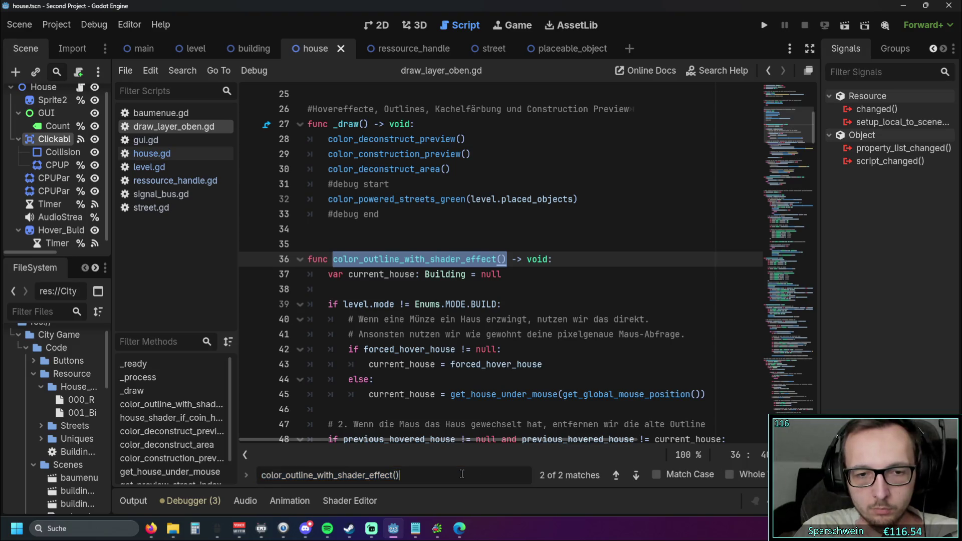
click(636, 477)
click(637, 477)
Step: Check level.gd, house.gd, gui.gd, baumenue.gd and the other scripts, then return to draw_layer_oben.gd
click(148, 167)
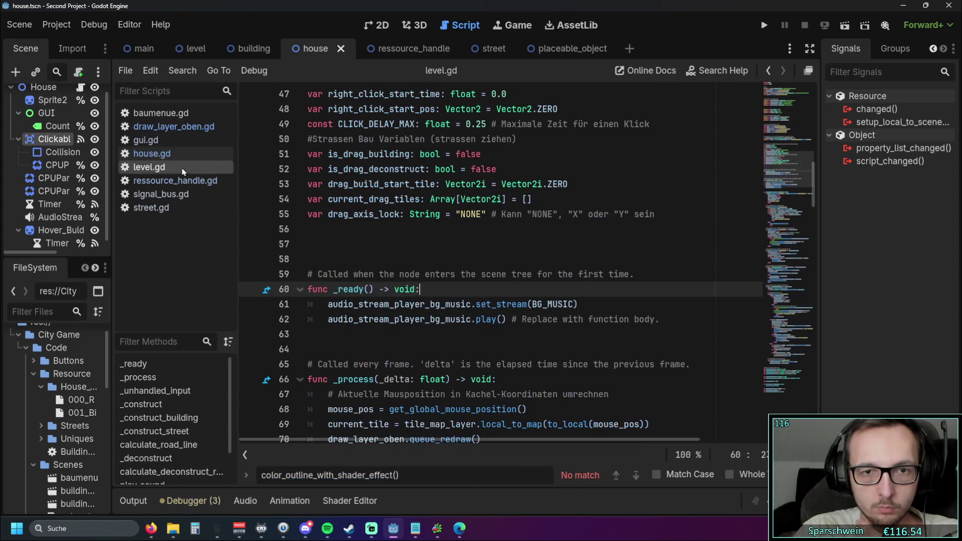
click(163, 181)
click(163, 195)
click(160, 207)
click(160, 170)
click(160, 153)
click(162, 140)
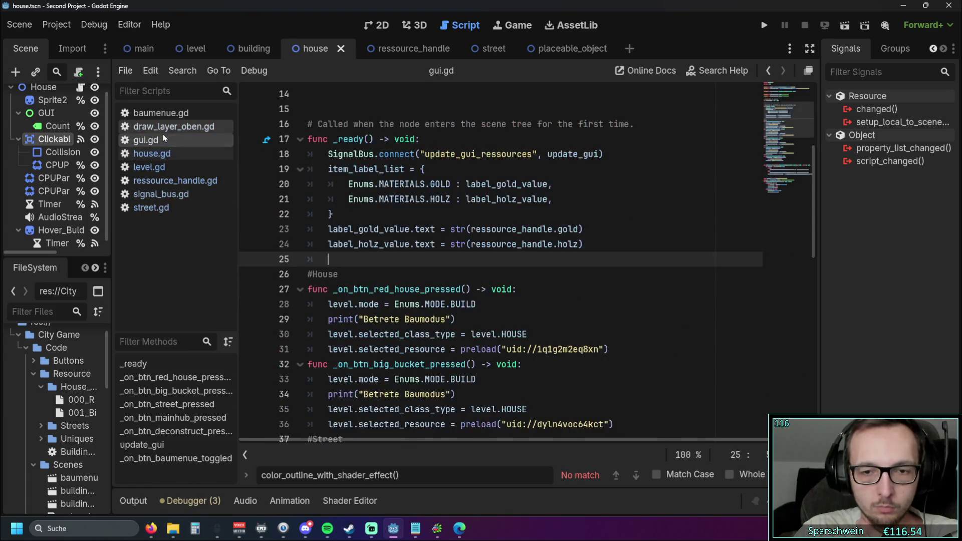
click(163, 127)
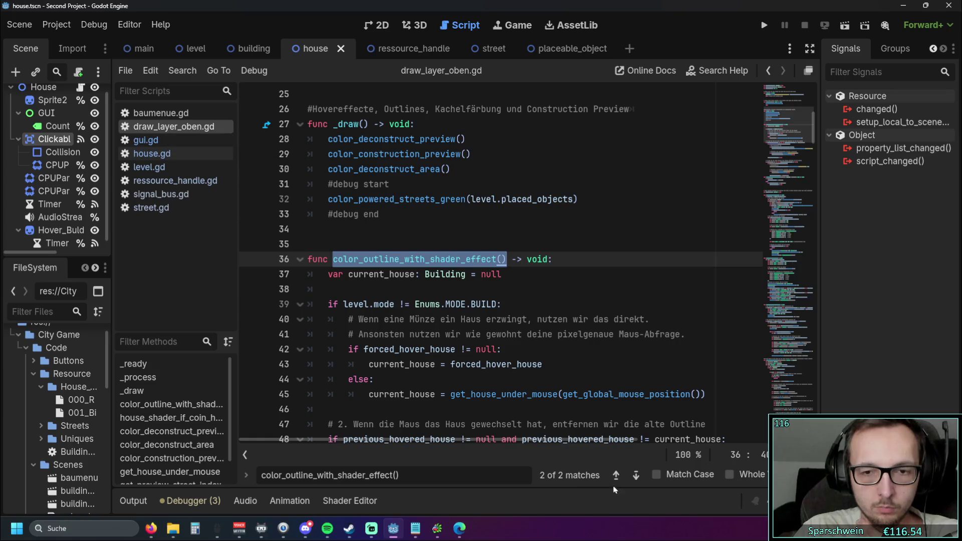
click(184, 114)
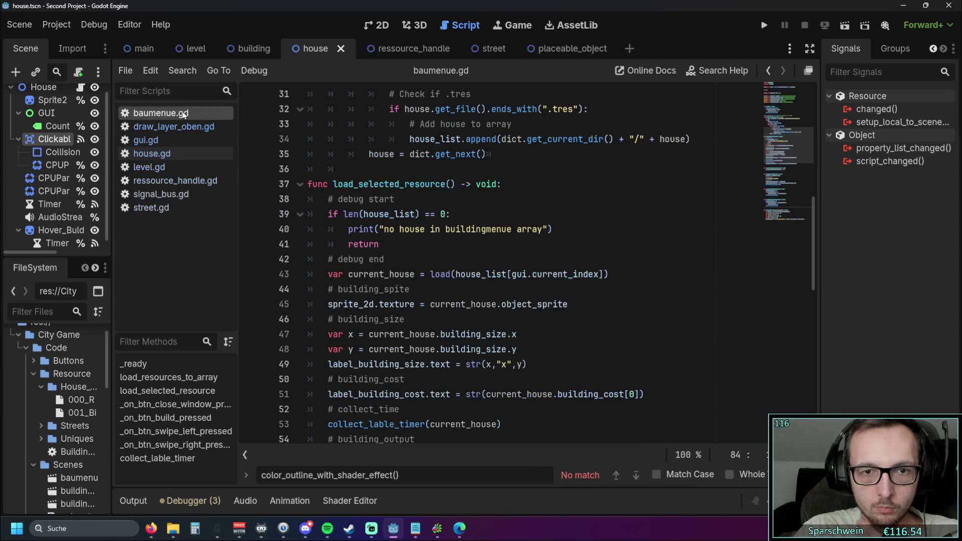
click(176, 125)
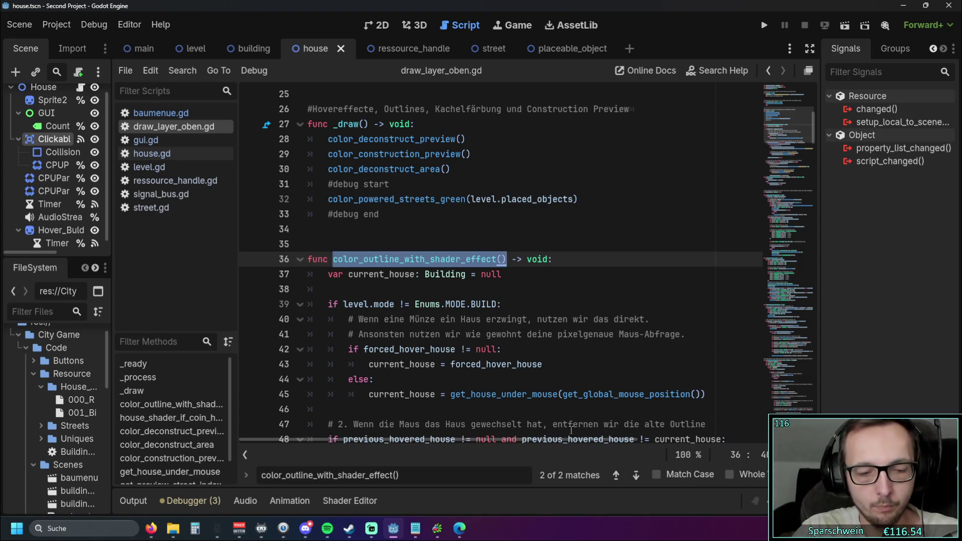
Step: Search all project files for color_outline_with_shader_effect, then close the find bar and results
key(ctrl+shift+f)
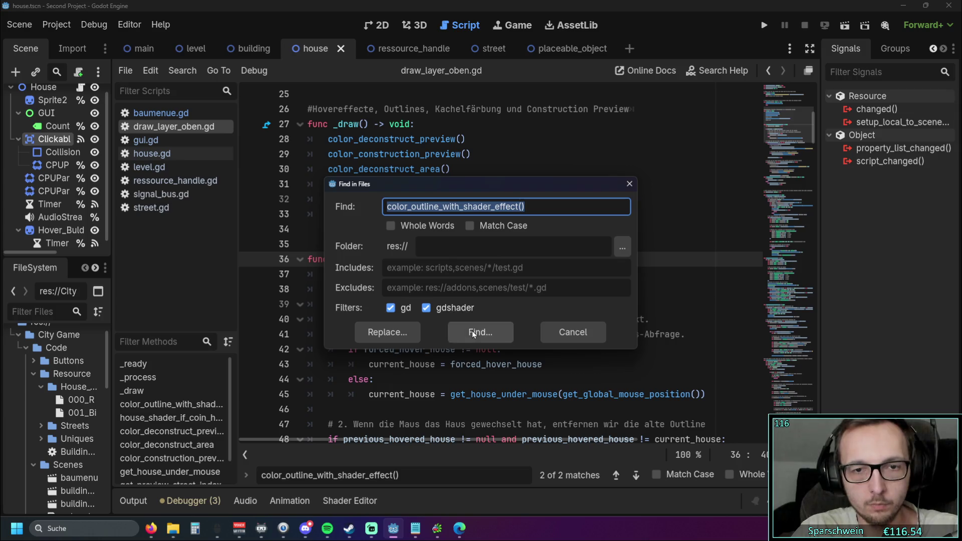
click(480, 332)
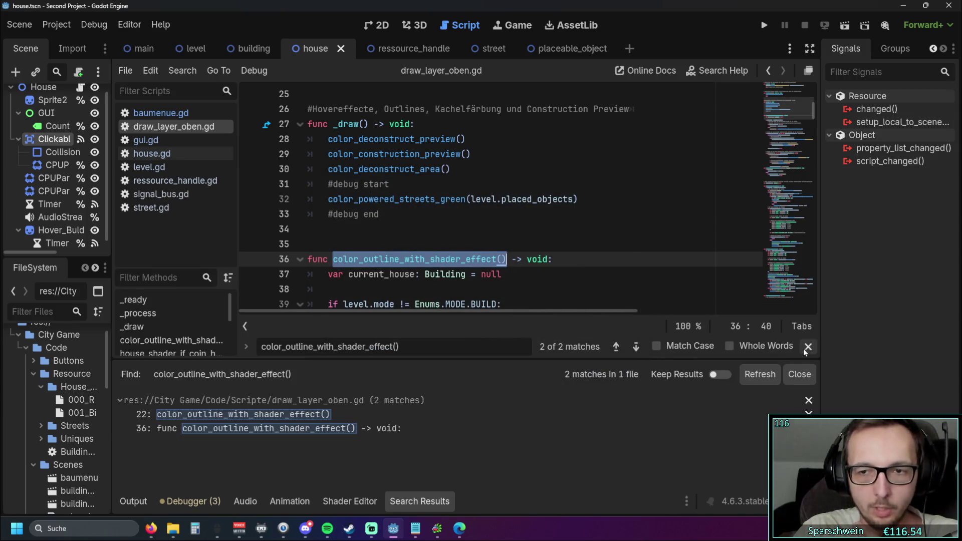
key(Escape)
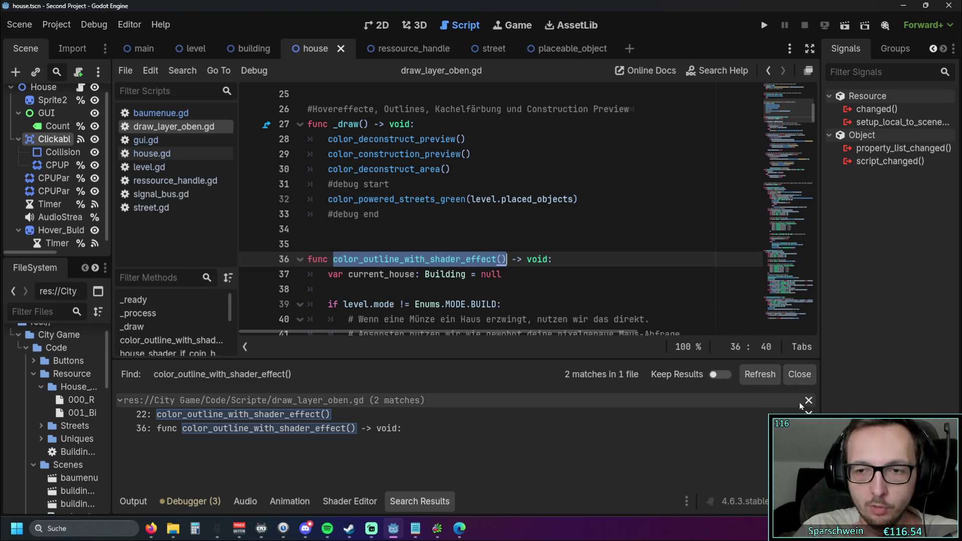
click(800, 376)
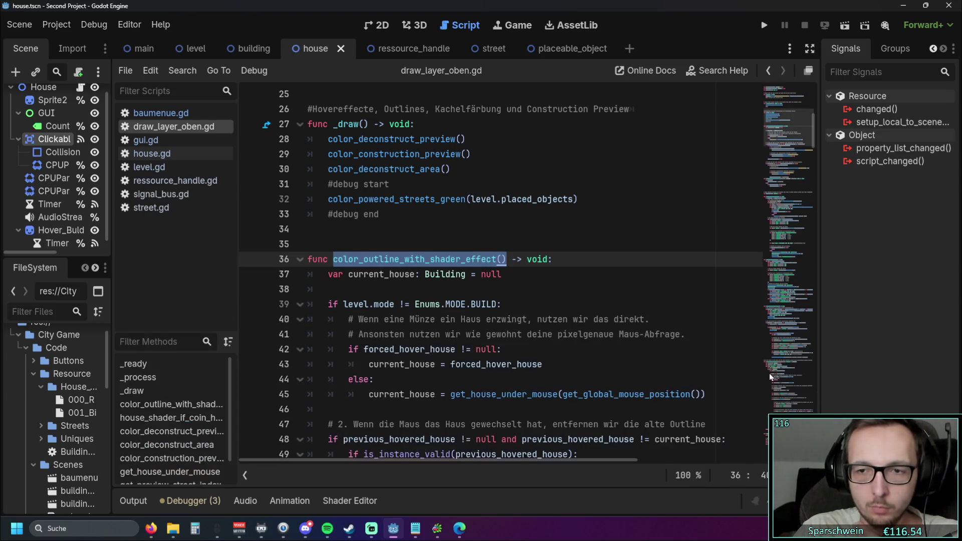
Step: Inspect the color_outline_with_shader_effect call in _process on line 22
click(510, 264)
scroll(510, 265, up, 3)
click(506, 186)
scroll(513, 192, down, 1)
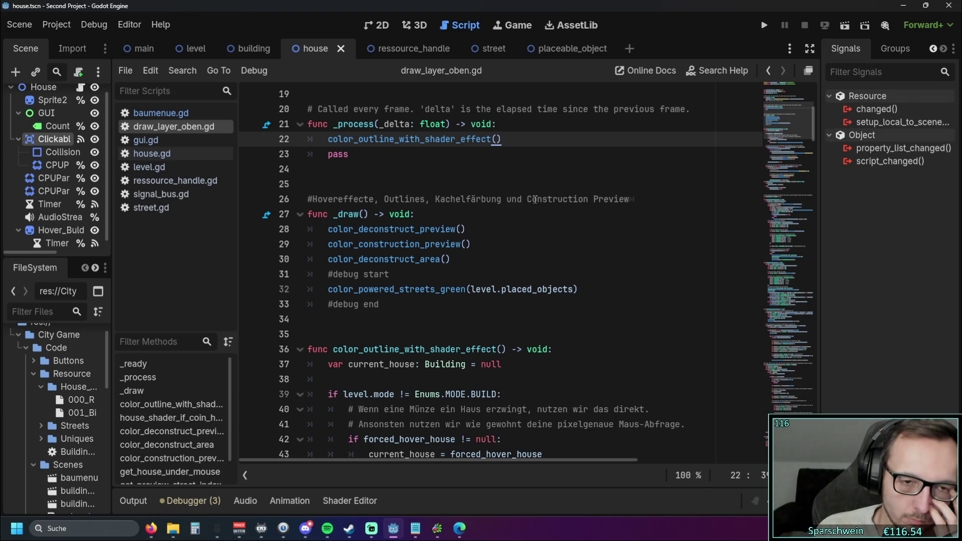
scroll(507, 218, down, 2)
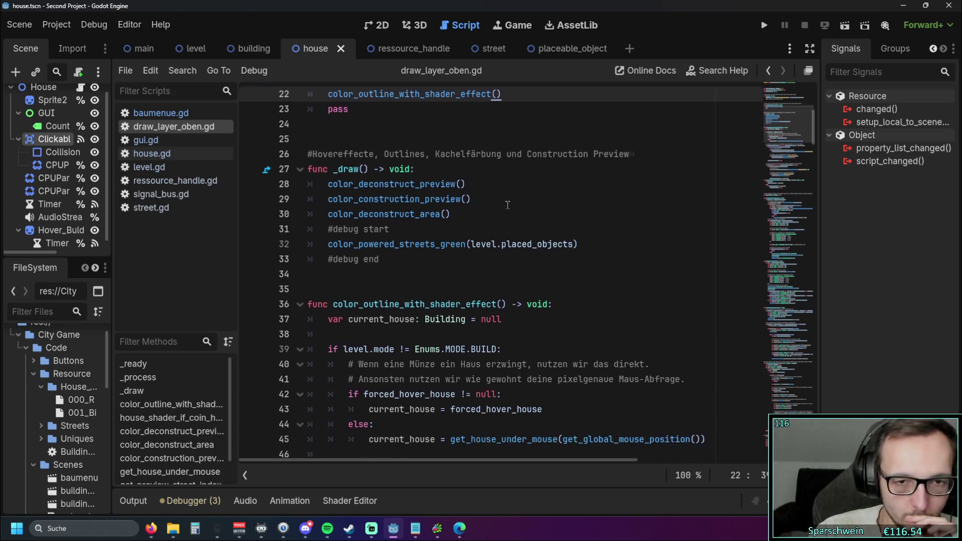
scroll(507, 218, up, 1)
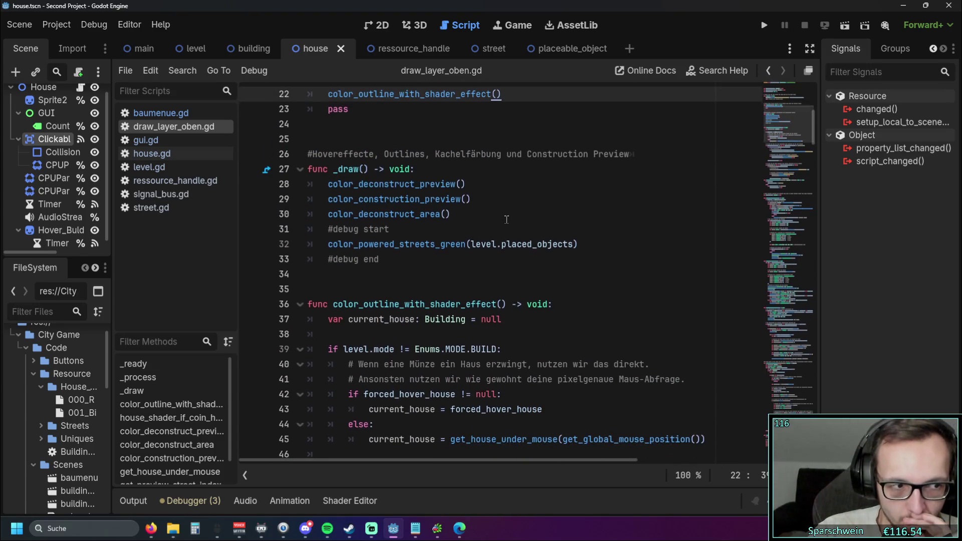
scroll(506, 219, down, 14)
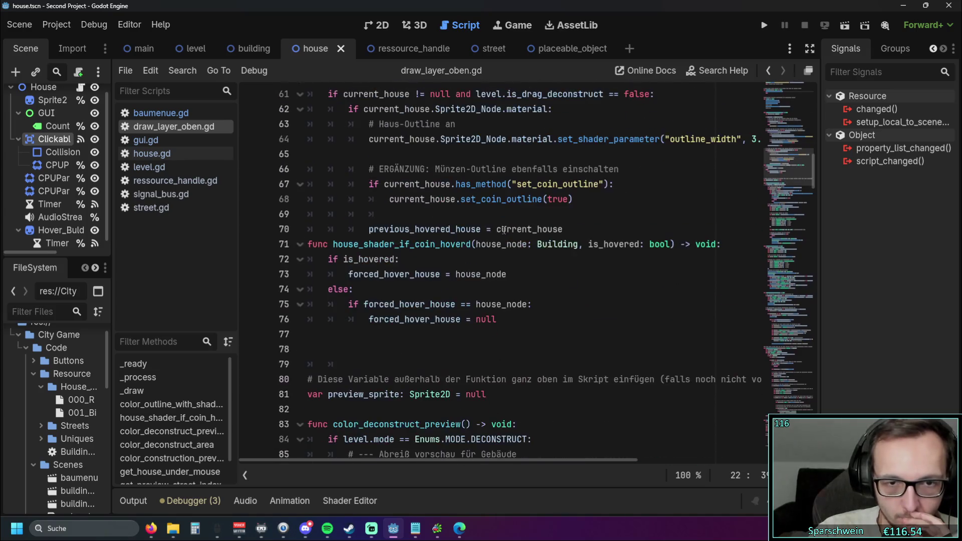
scroll(503, 229, up, 2)
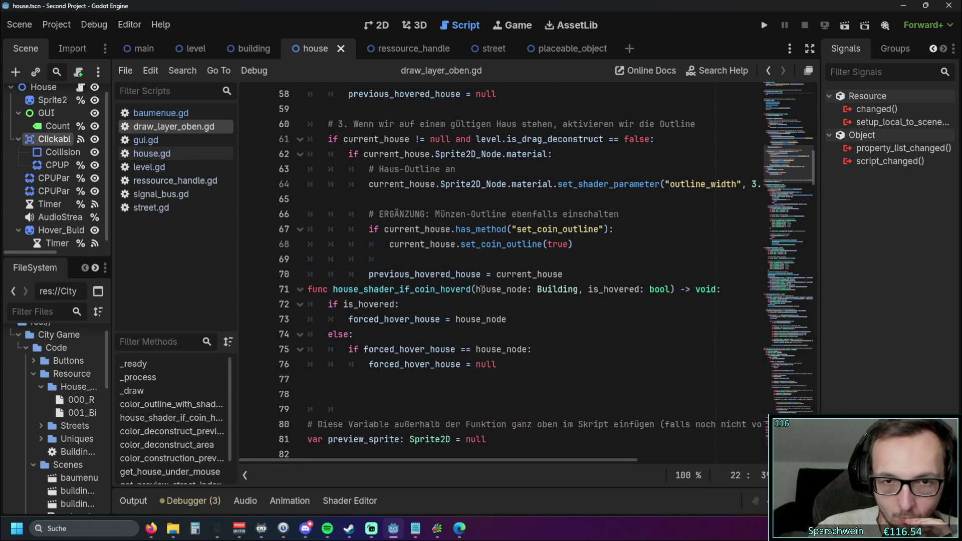
Step: Copy 'house_node: Building, is_hovered: bool' from line 71 into the line 36 function signature
drag(477, 289, 671, 290)
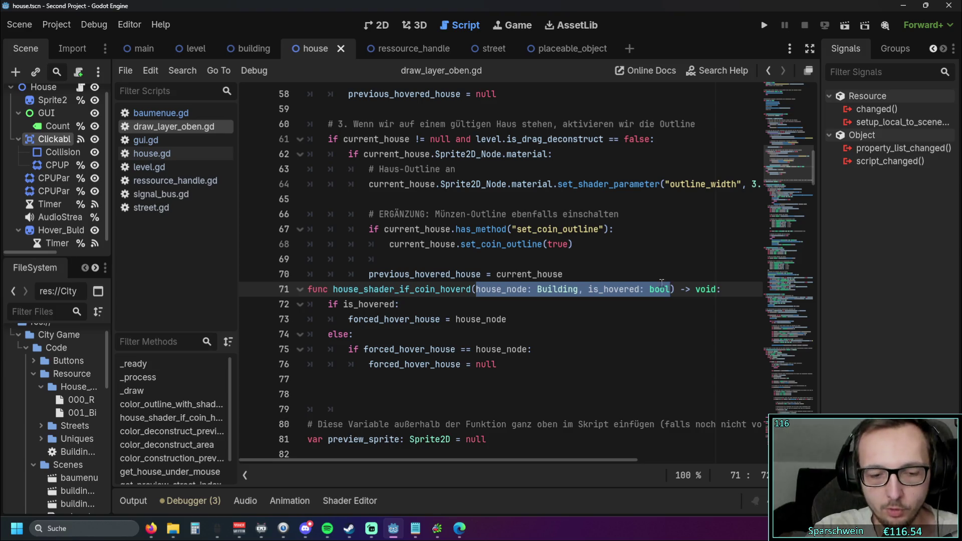
click(485, 303)
drag(477, 289, 671, 289)
key(ctrl+c)
scroll(553, 292, up, 12)
scroll(516, 289, down, 2)
click(503, 259)
key(ctrl+v)
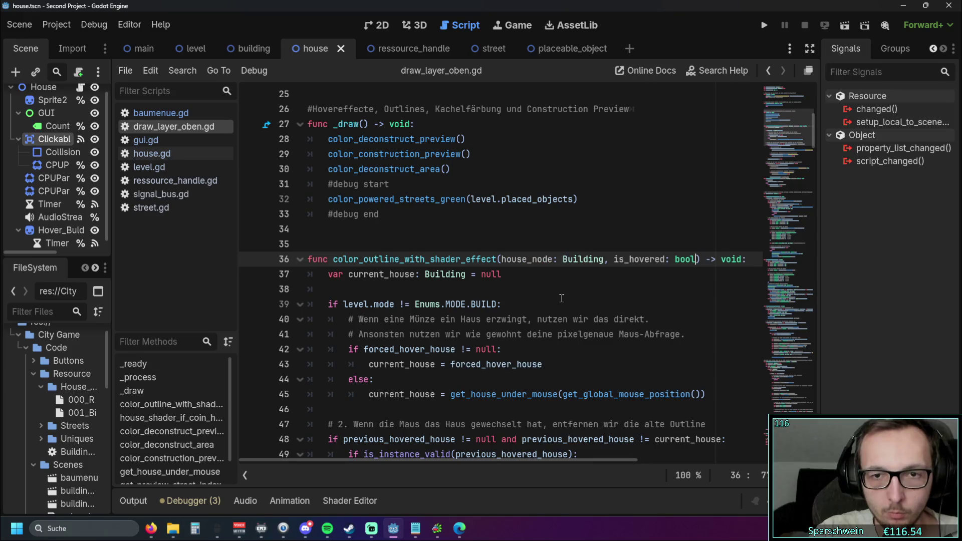
Step: Rename the house_node parameter of color_outline_with_shader_effect to current_house
click(561, 289)
scroll(538, 314, up, 2)
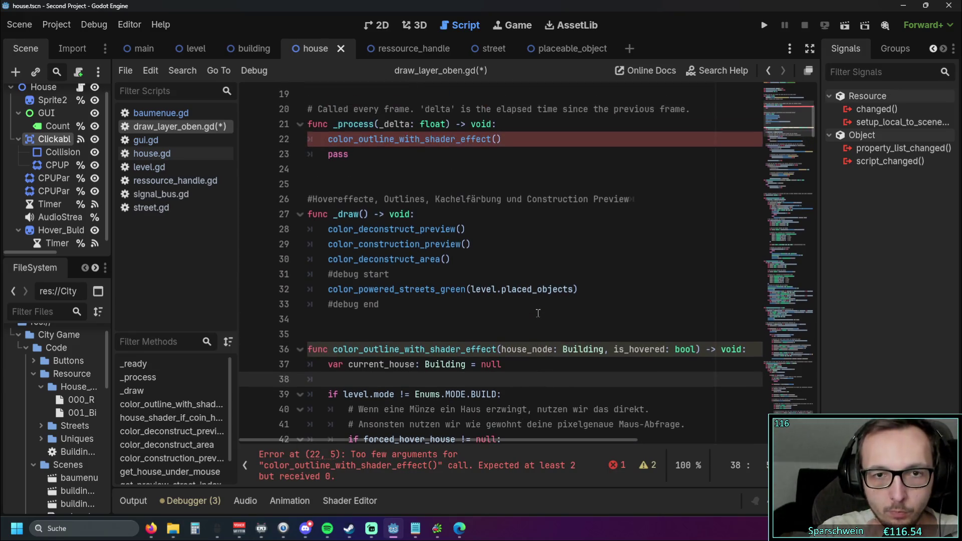
click(496, 139)
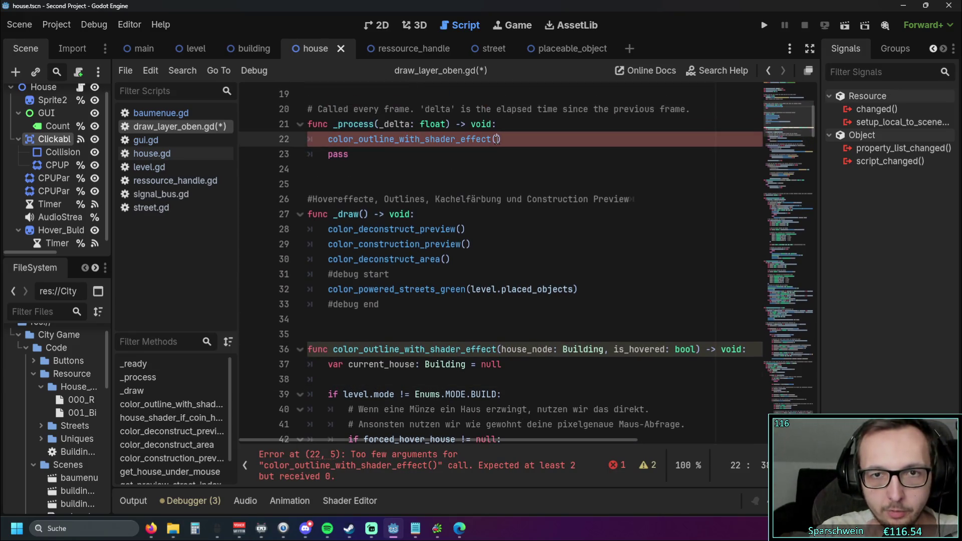
click(555, 264)
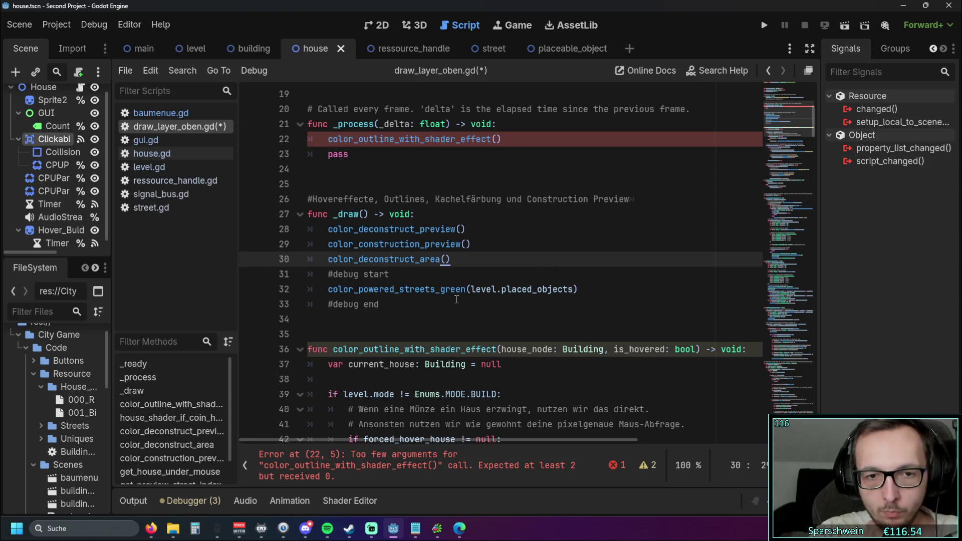
drag(348, 364, 417, 369)
click(469, 384)
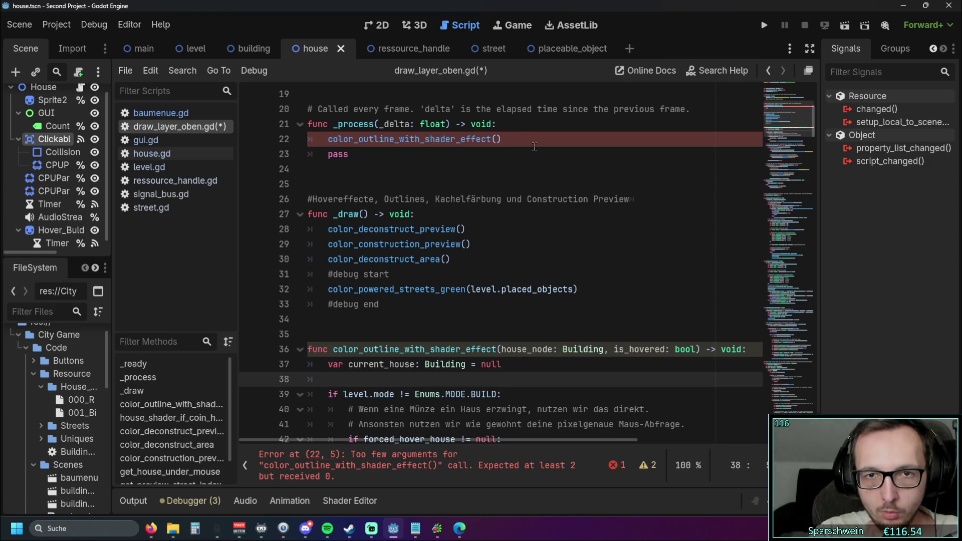
click(503, 349)
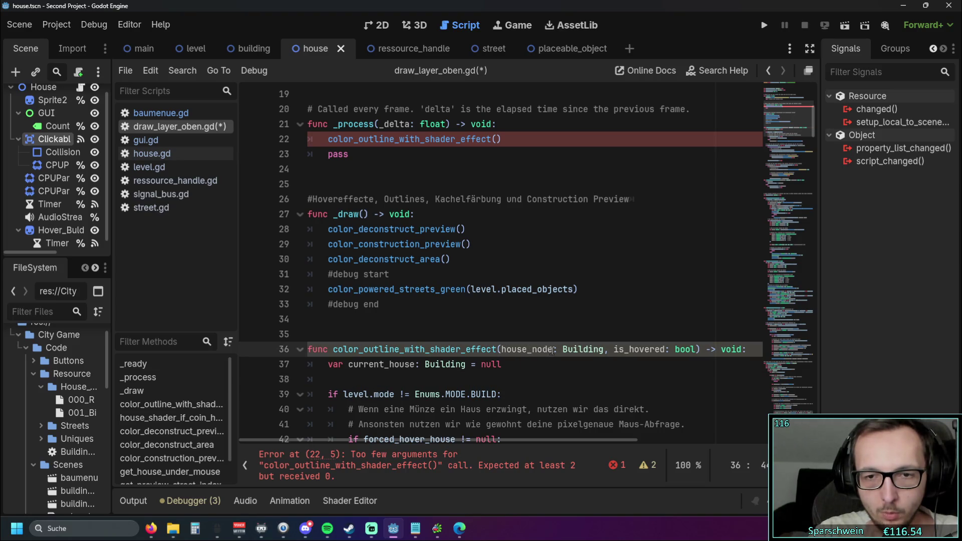
drag(502, 348, 551, 349)
click(507, 354)
click(541, 371)
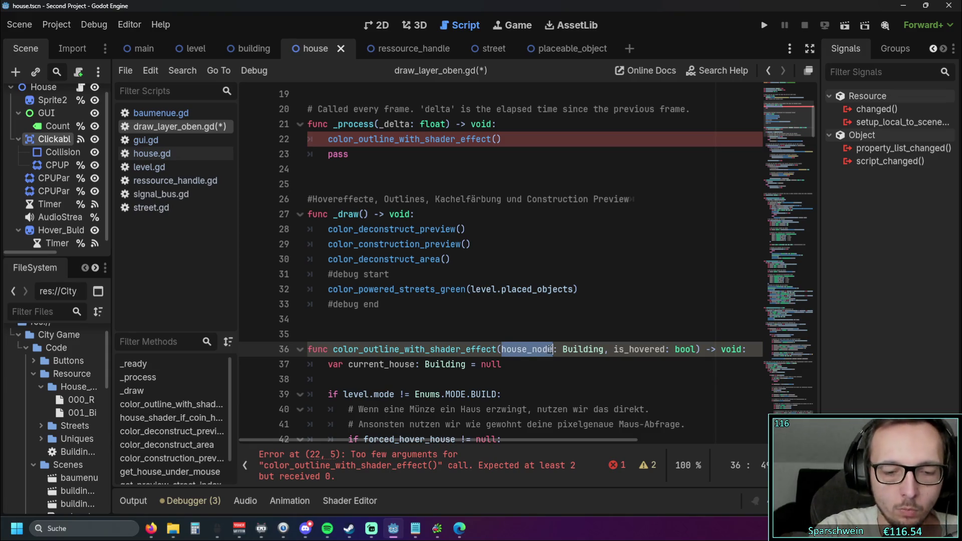
text(current_)
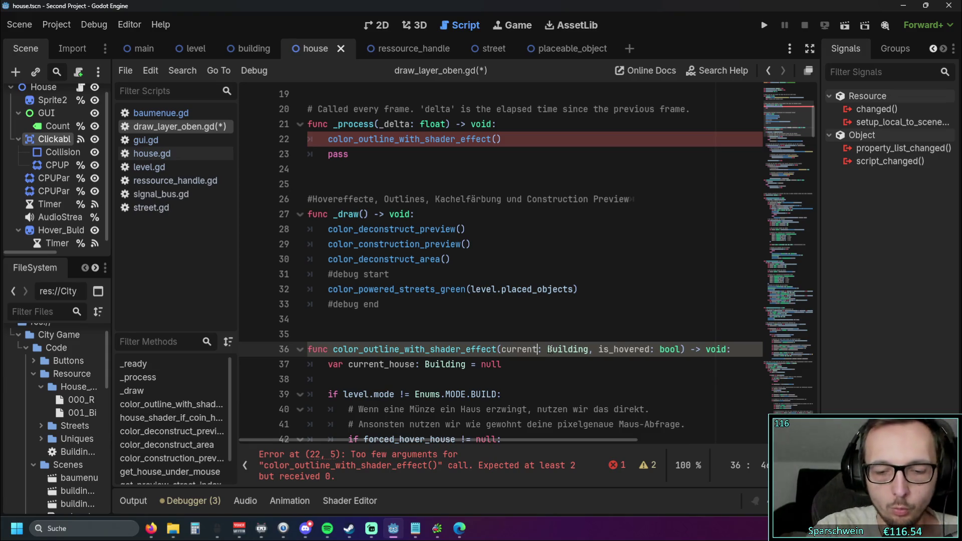
text(house)
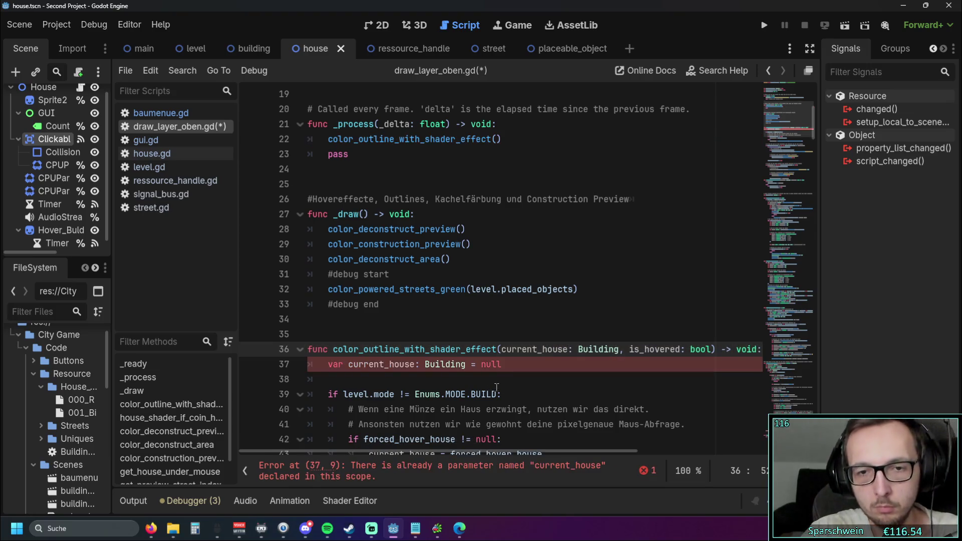
click(494, 391)
Step: Remove the var keyword and Building type annotation from the current_house line 37
drag(349, 364, 327, 366)
key(BackSpace)
click(472, 379)
scroll(530, 371, down, 1)
scroll(530, 372, up, 1)
mouse_move(413, 450)
mouse_down()
mouse_move(428, 450)
mouse_move(383, 450)
mouse_up()
scroll(456, 389, down, 3)
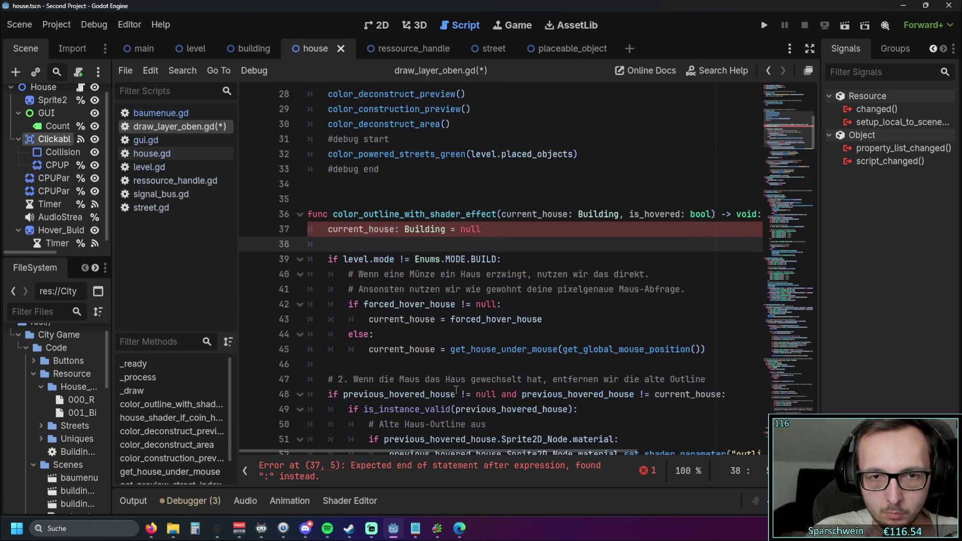
scroll(455, 389, up, 1)
drag(445, 274, 394, 274)
key(BackSpace)
click(470, 284)
scroll(494, 312, up, 1)
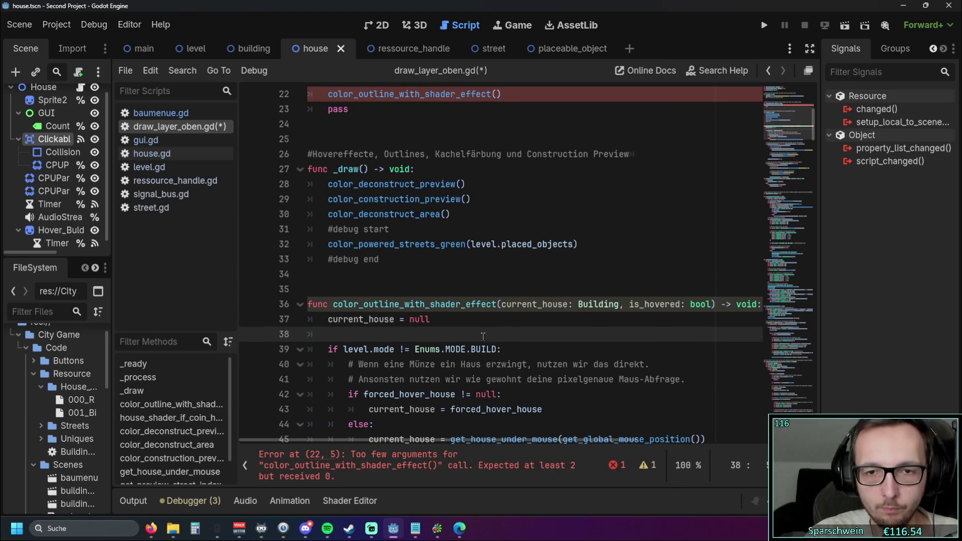
scroll(477, 350, up, 1)
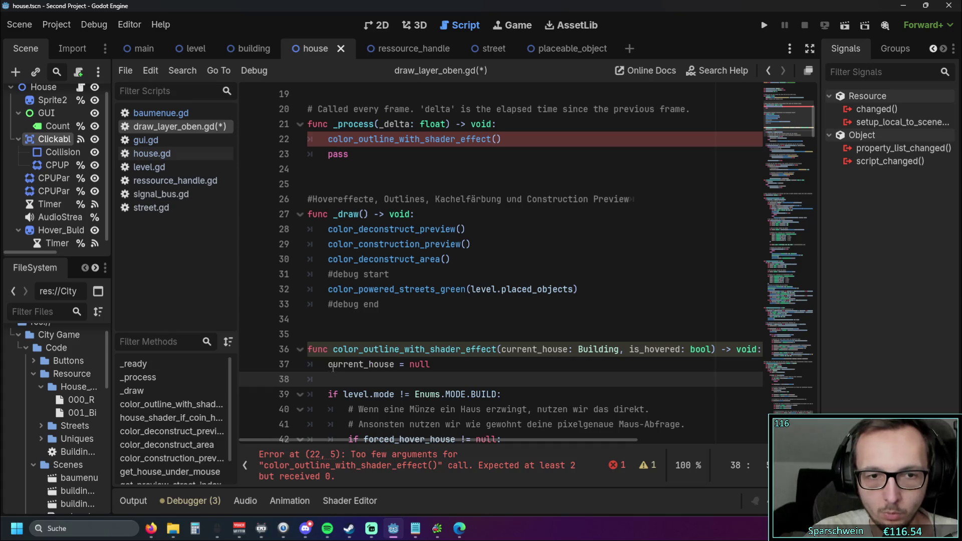
Step: Make the line 22 call pass null, true as its two arguments
click(496, 140)
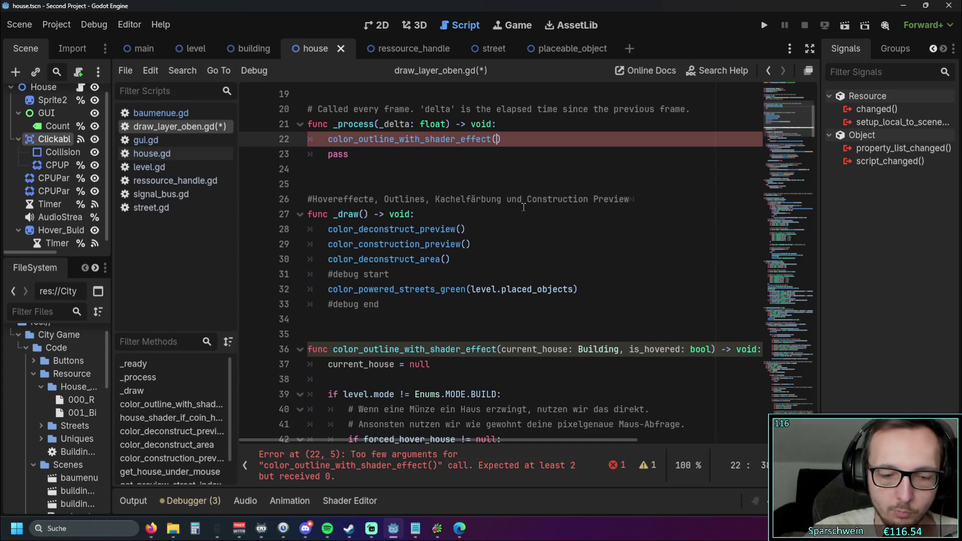
text(null)
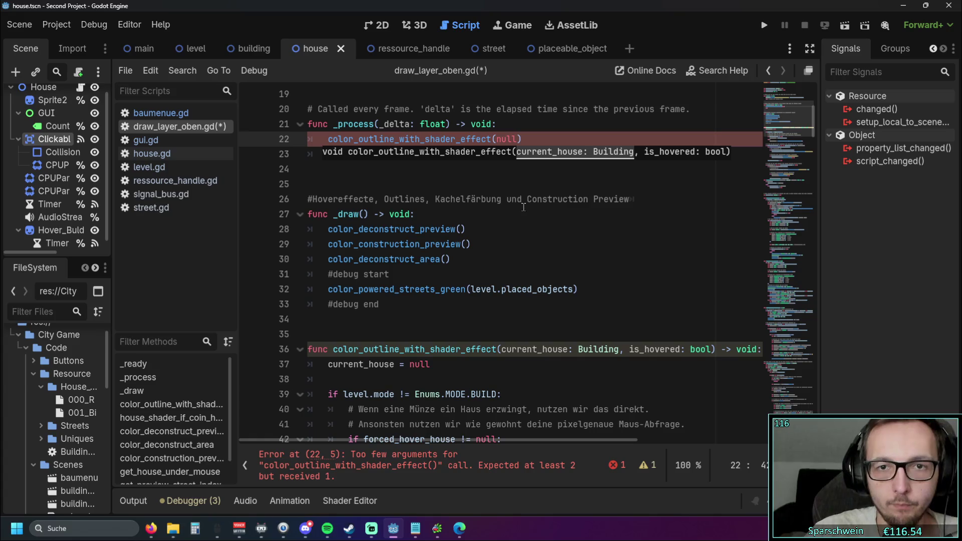
click(532, 246)
click(518, 139)
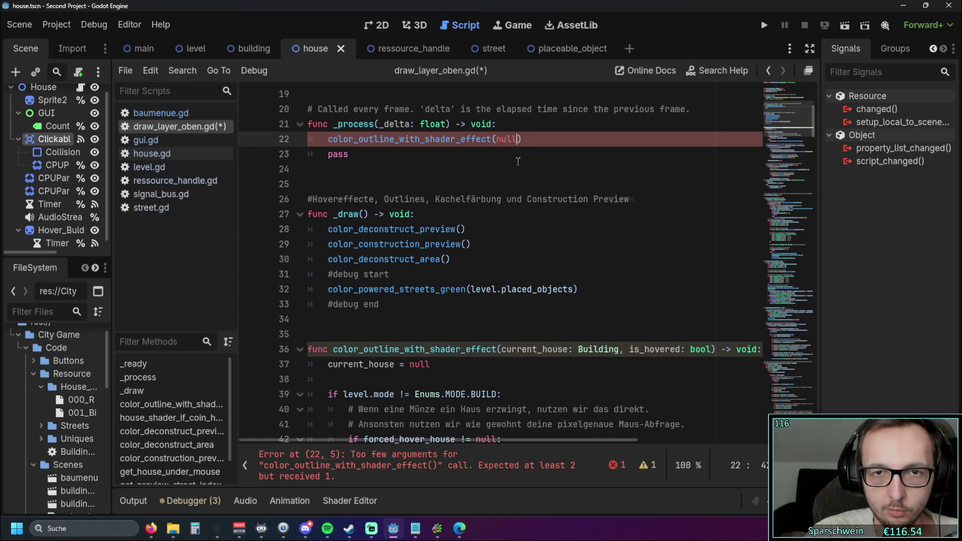
text(, )
text(null)
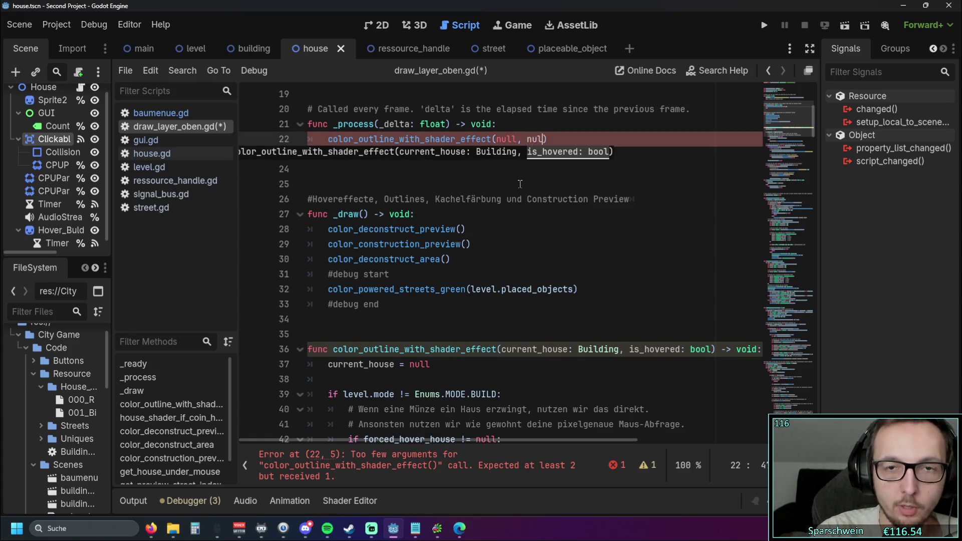
click(557, 220)
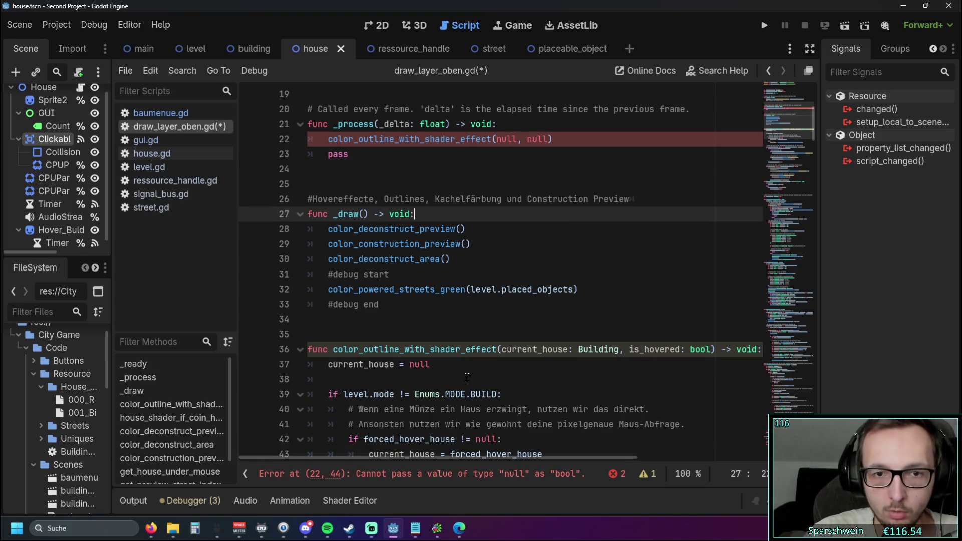
scroll(418, 455, right, 2)
scroll(432, 456, left, 2)
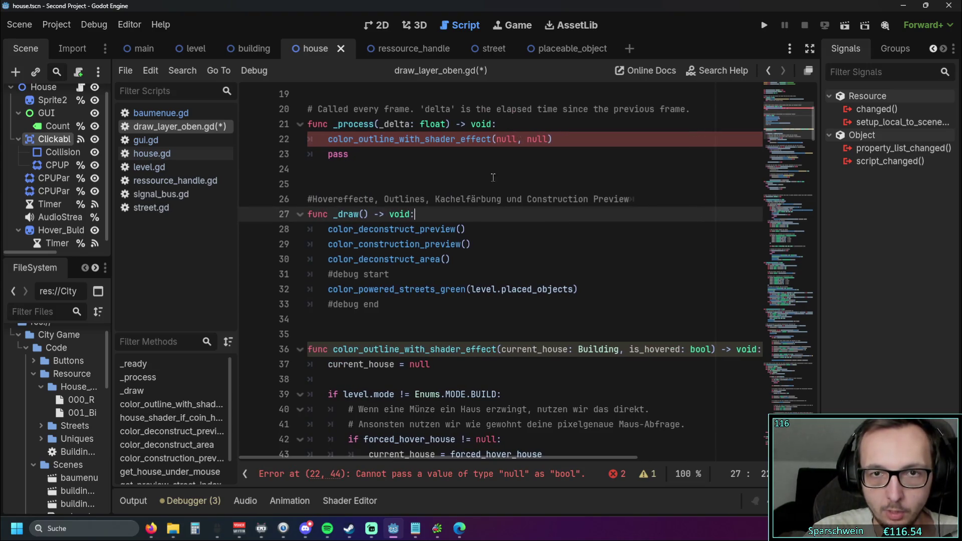
drag(526, 139, 544, 138)
text(true)
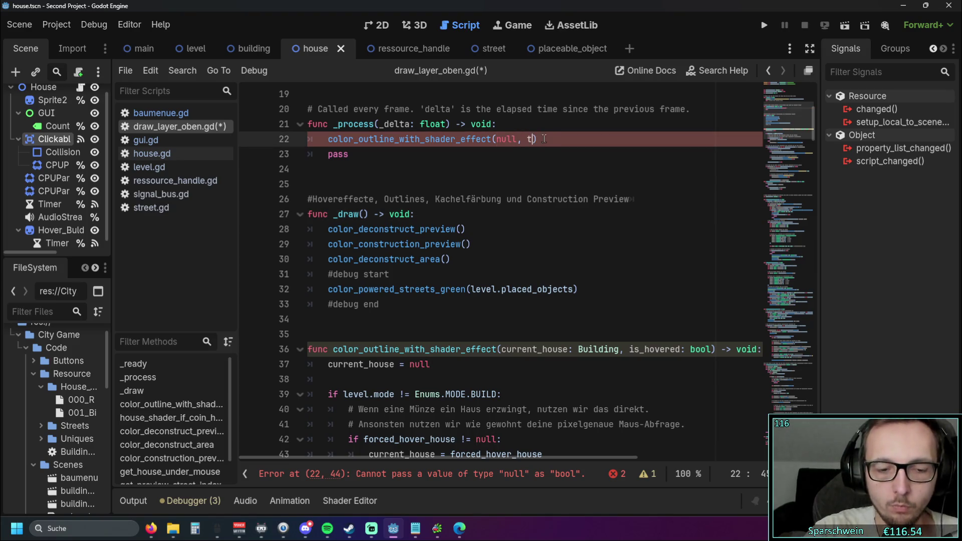
click(513, 228)
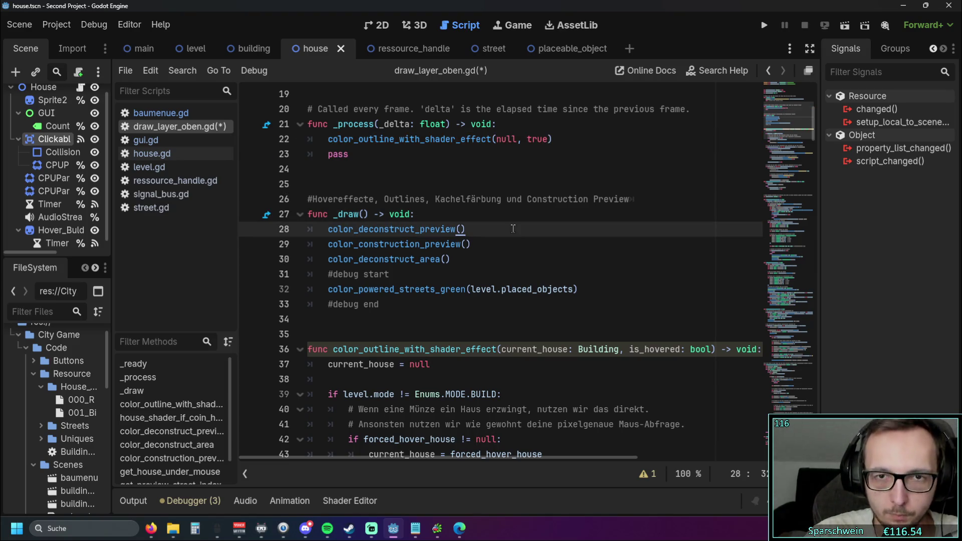
scroll(511, 229, down, 1)
Step: Inspect the opening lines 36–38 of color_outline_with_shader_effect in the script
scroll(512, 231, up, 1)
scroll(512, 233, down, 1)
scroll(513, 236, up, 1)
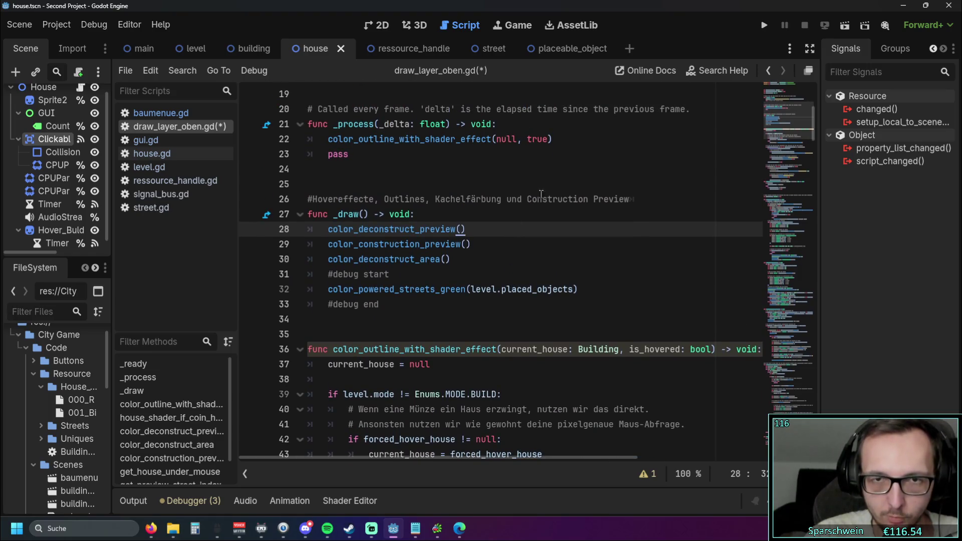
scroll(541, 215, down, 1)
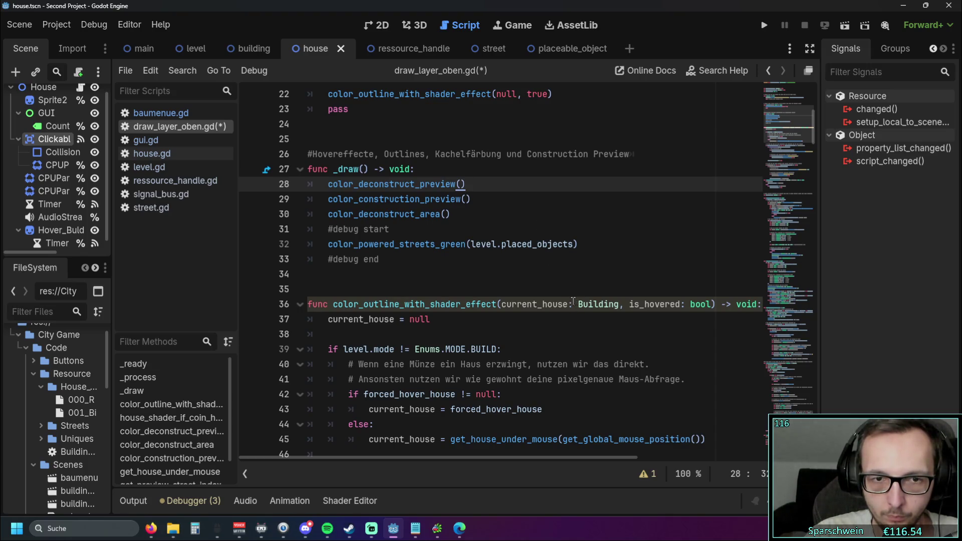
drag(337, 304, 497, 304)
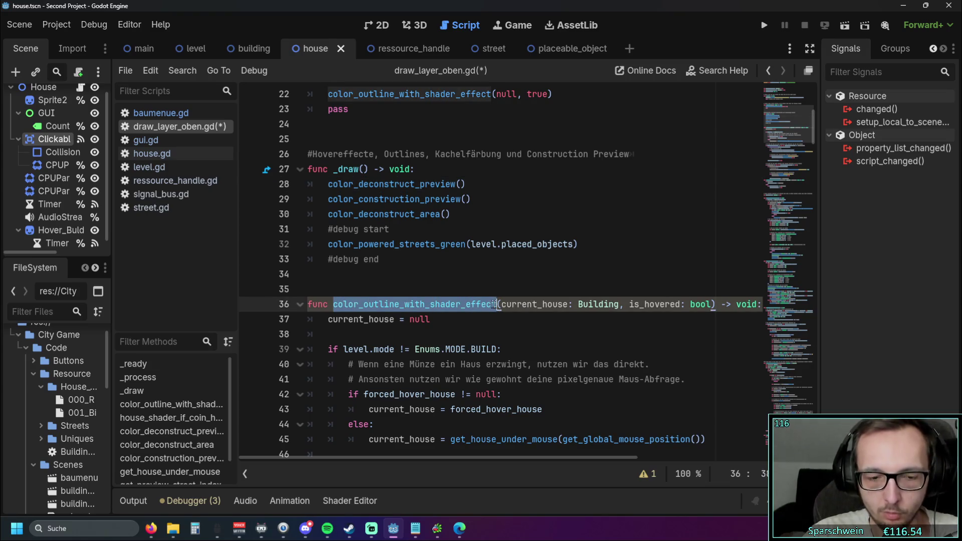
scroll(592, 270, up, 1)
scroll(592, 269, up, 4)
drag(573, 229, 711, 229)
click(708, 229)
scroll(574, 261, down, 5)
click(574, 262)
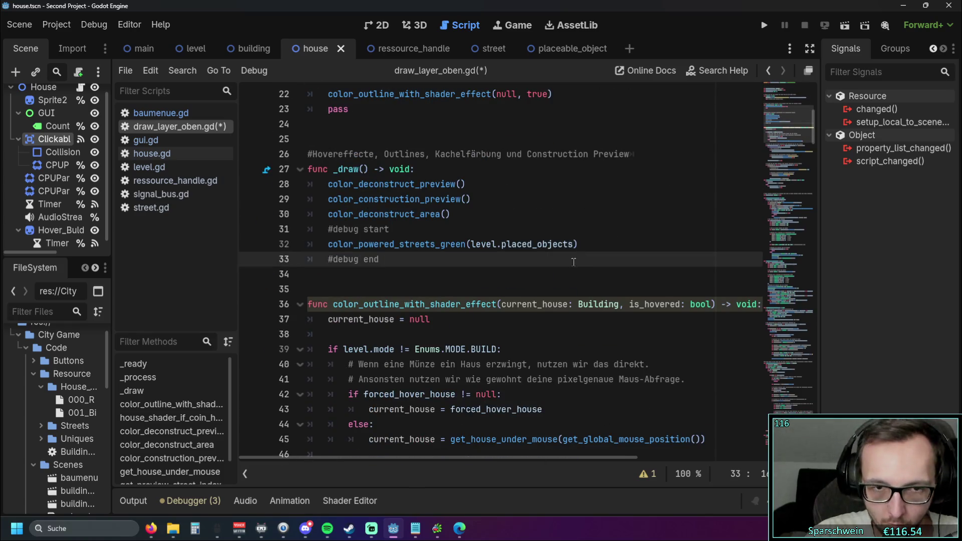
click(547, 320)
scroll(546, 317, up, 1)
click(527, 349)
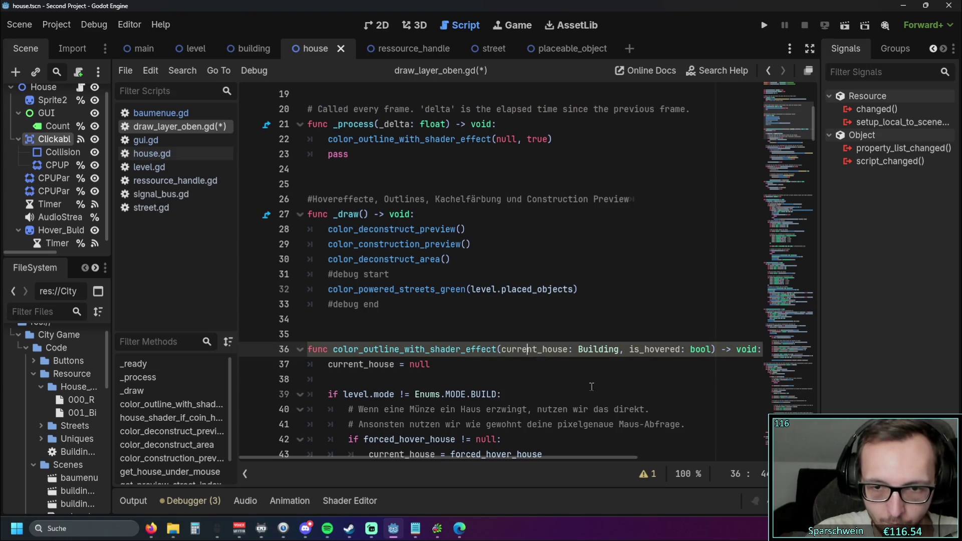
mouse_move(457, 462)
mouse_down()
mouse_move(621, 462)
mouse_move(427, 460)
mouse_up()
click(546, 380)
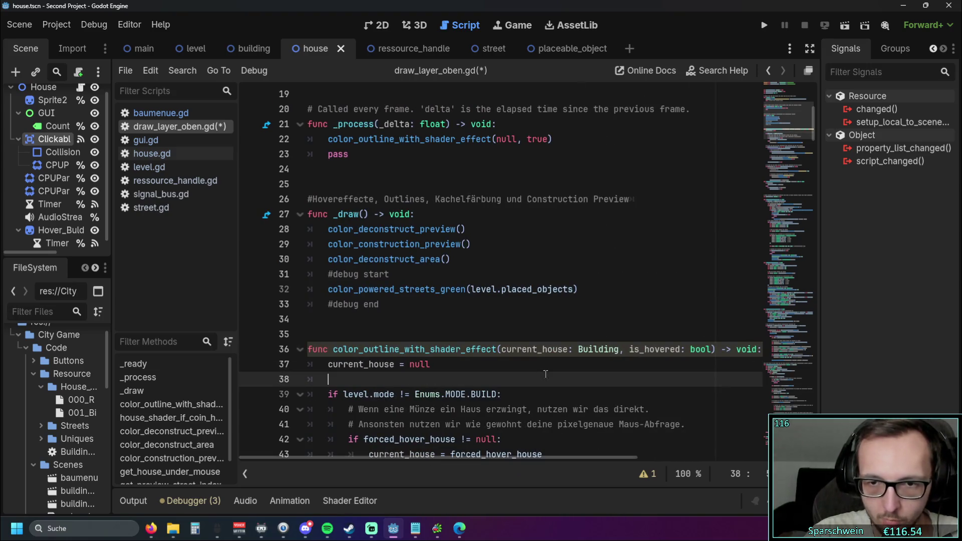
Step: Delete the current_house = null line and the blank line after it
scroll(562, 355, down, 2)
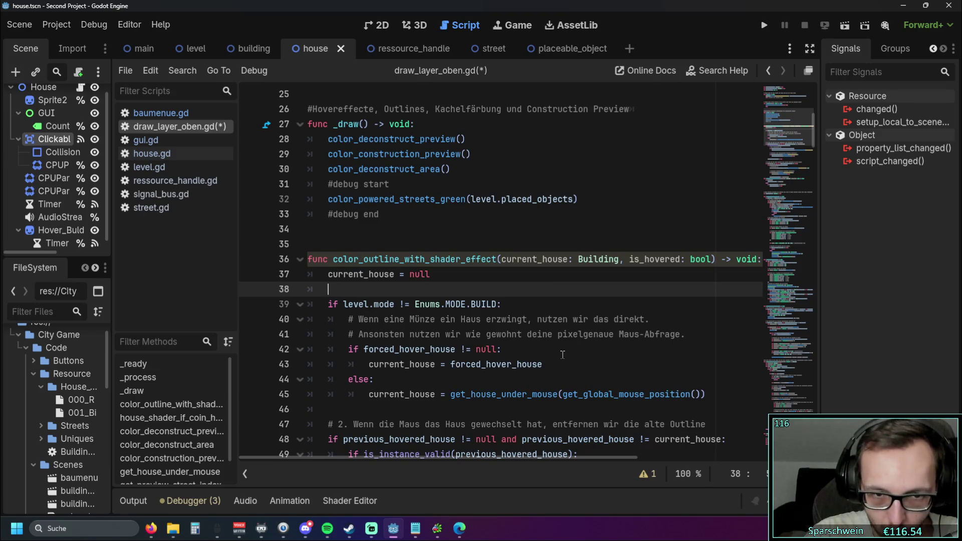
scroll(565, 353, up, 1)
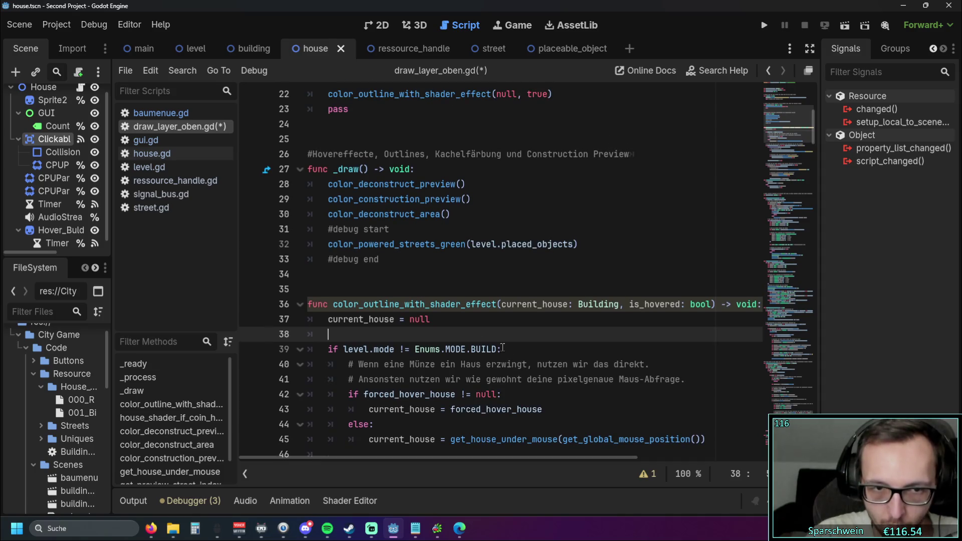
mouse_move(423, 336)
mouse_down()
mouse_move(298, 334)
mouse_move(271, 322)
mouse_up()
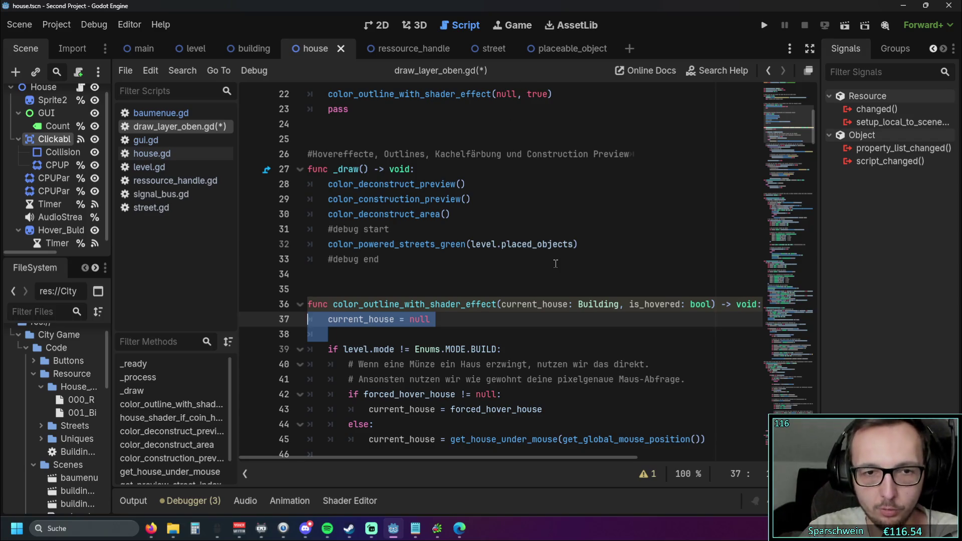
key(BackSpace)
key(BackSpace)
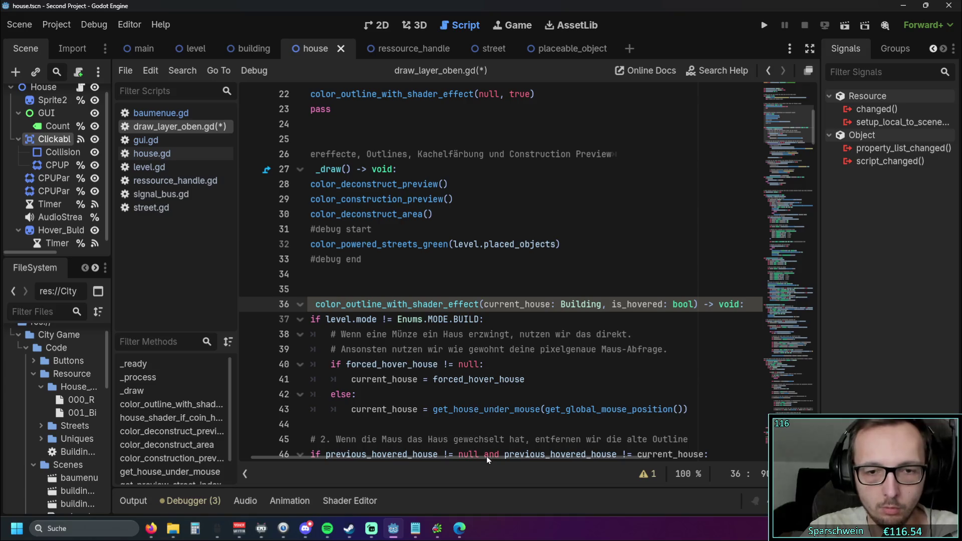
drag(486, 458, 331, 458)
click(537, 349)
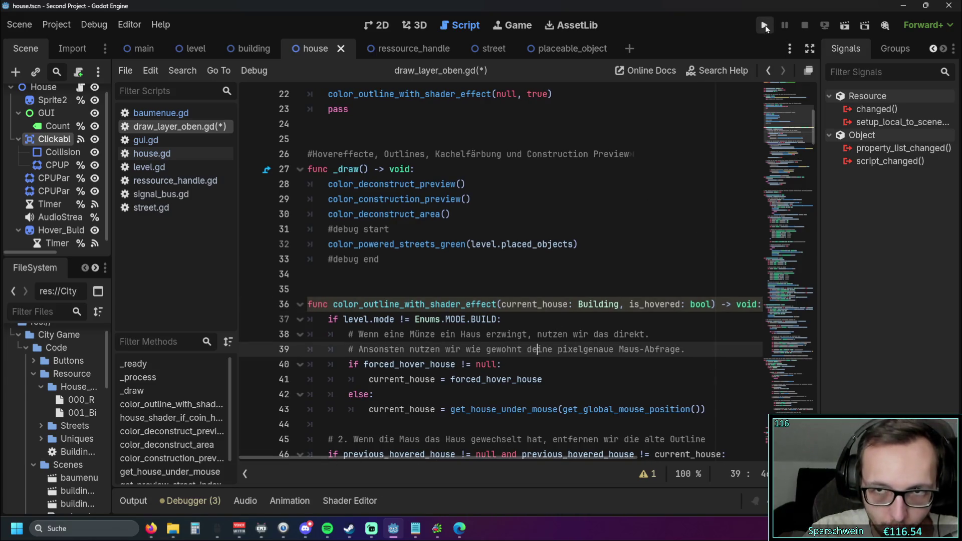
Step: Read the unused is_hovered warning, then put the caret after BUILD on line 37
click(643, 474)
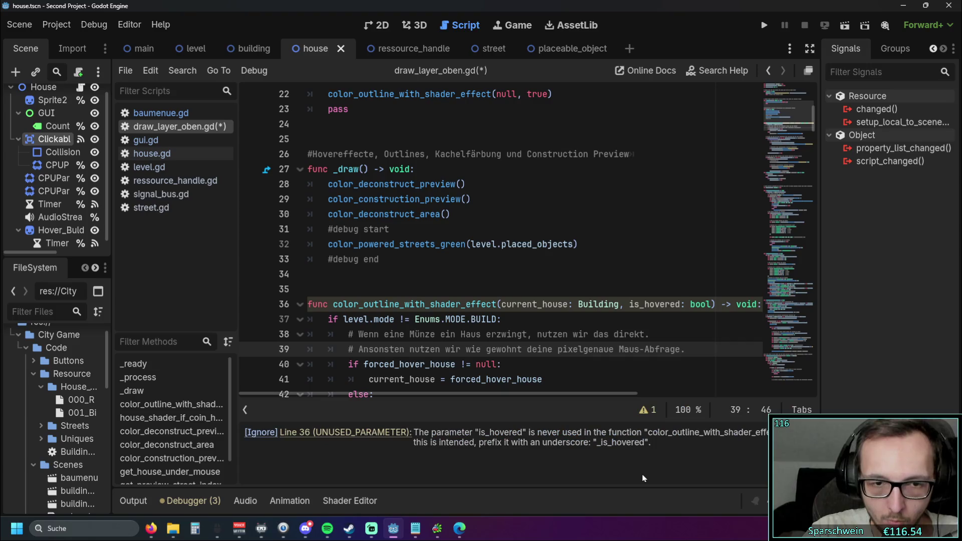
click(630, 304)
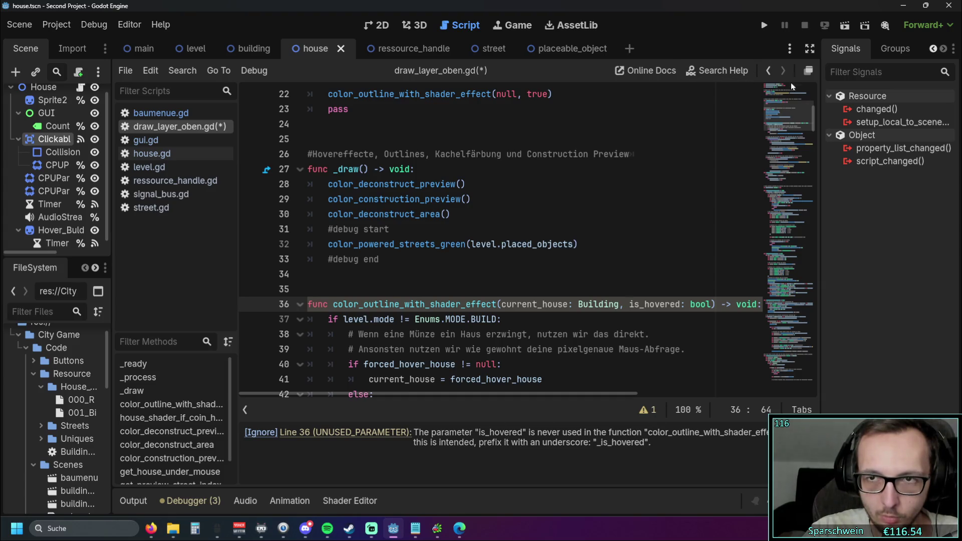
click(656, 273)
scroll(651, 275, down, 2)
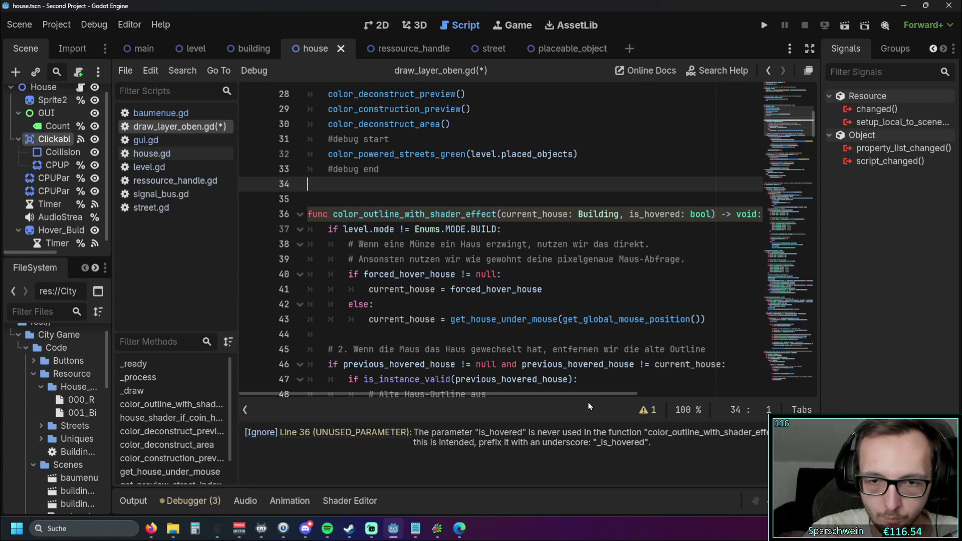
scroll(569, 270, up, 2)
scroll(576, 300, down, 2)
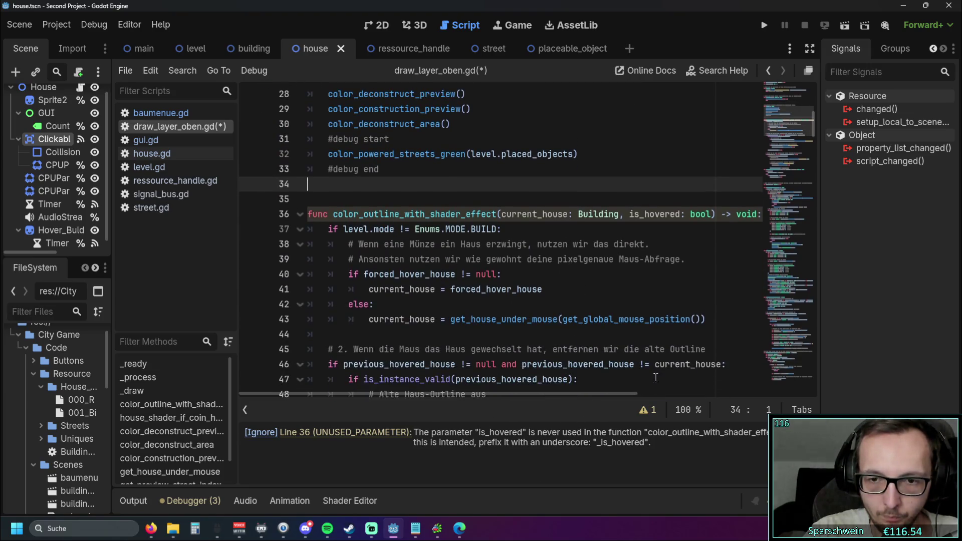
scroll(592, 338, up, 1)
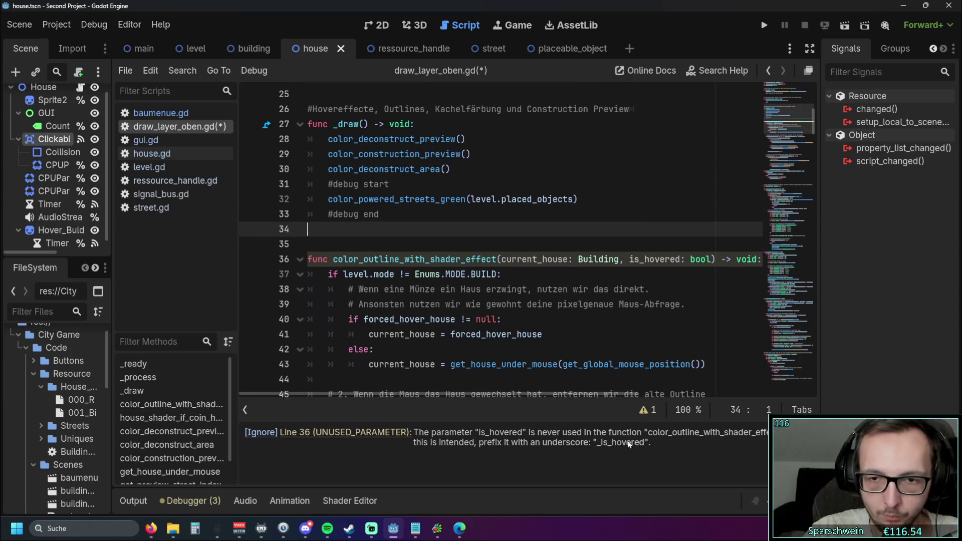
click(647, 410)
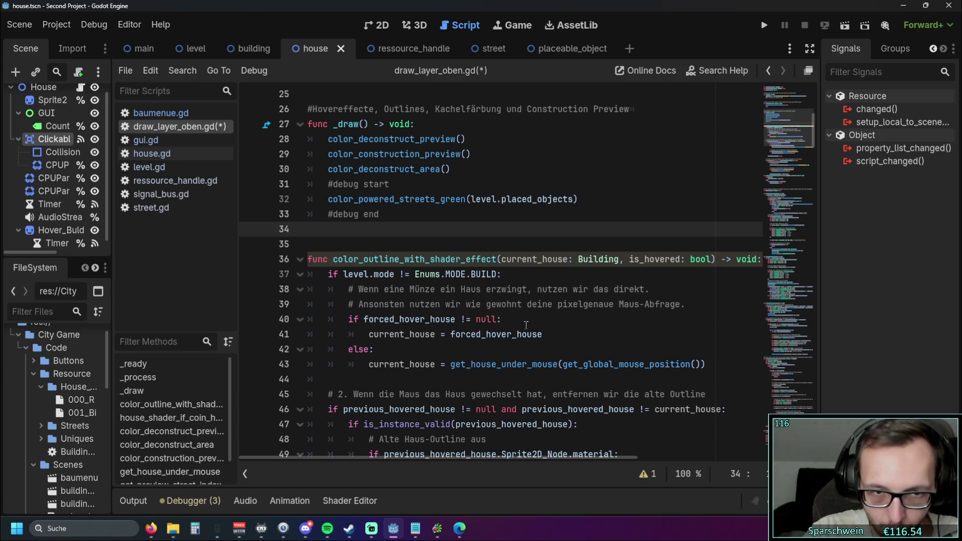
click(498, 274)
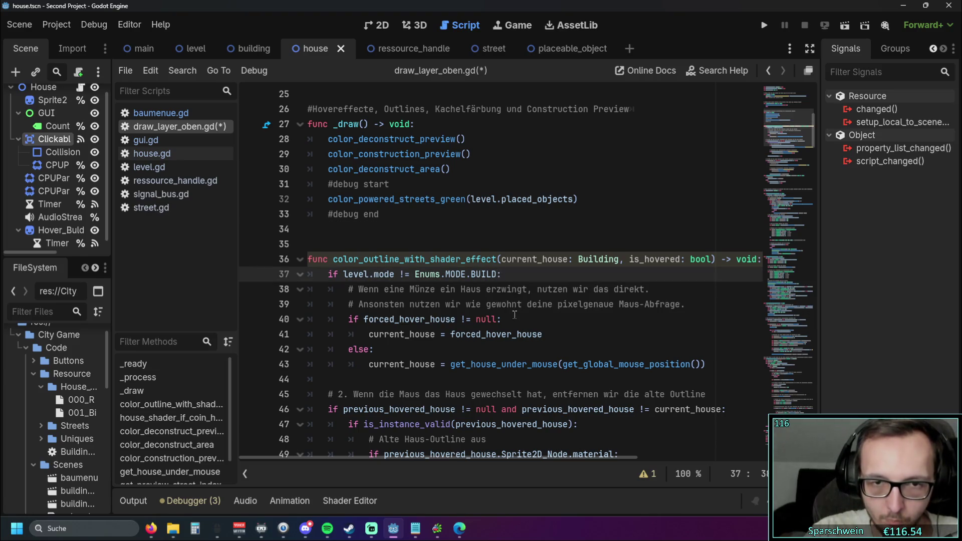
Step: Change line 37's condition to end with 'or is_hovered', copying is_hovered from line 36
text(and)
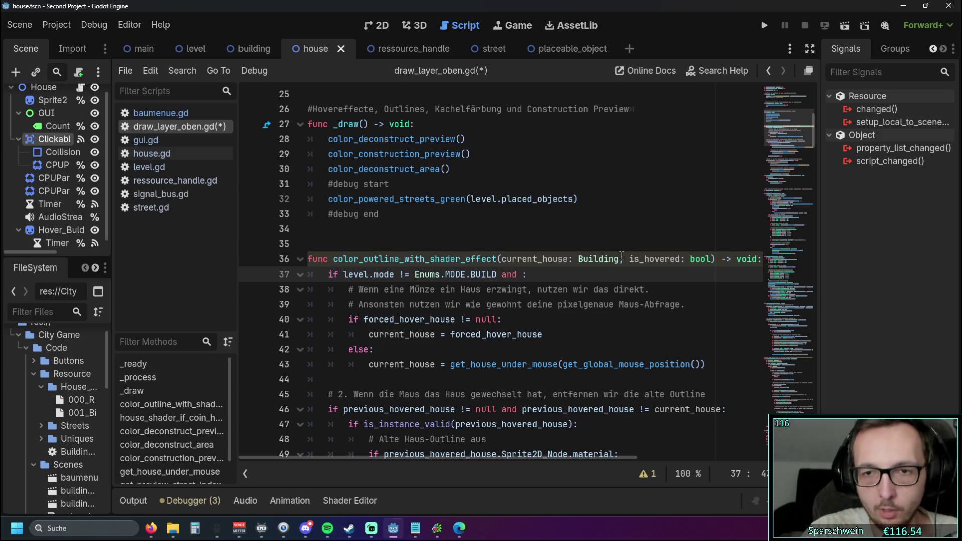
double_click(631, 259)
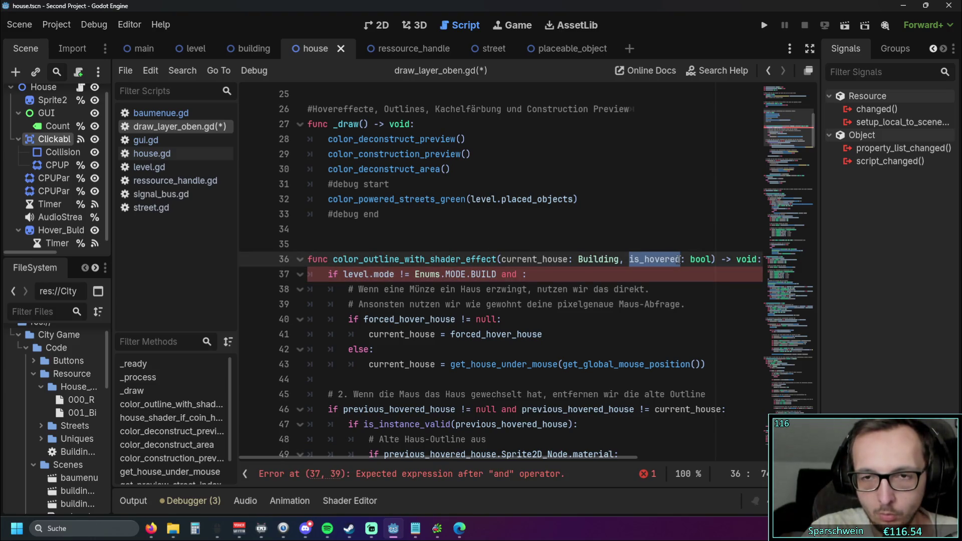
click(634, 289)
double_click(509, 274)
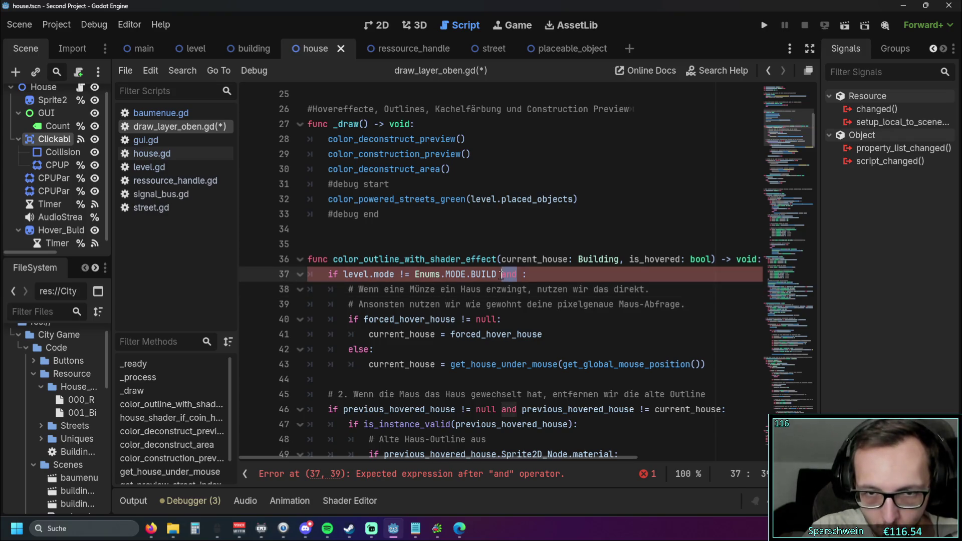
text(or)
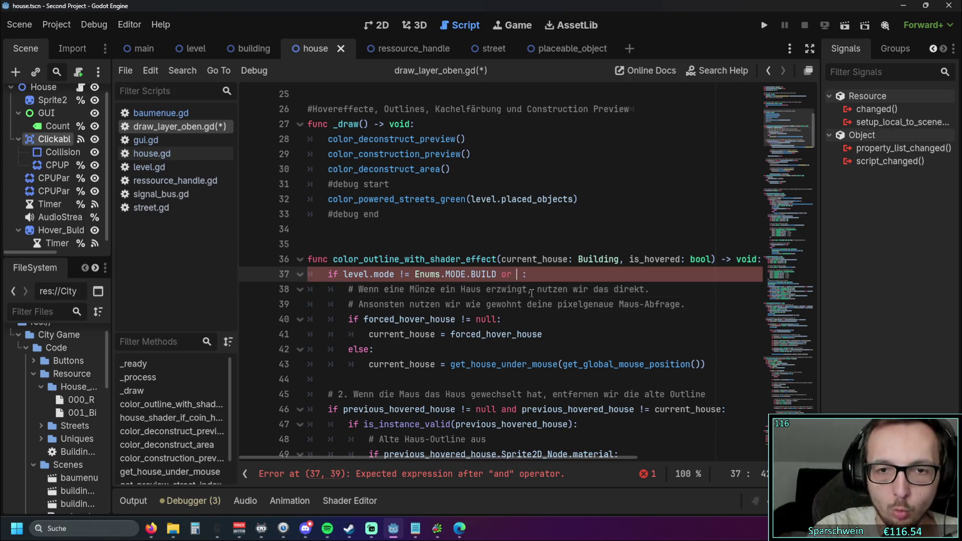
double_click(646, 259)
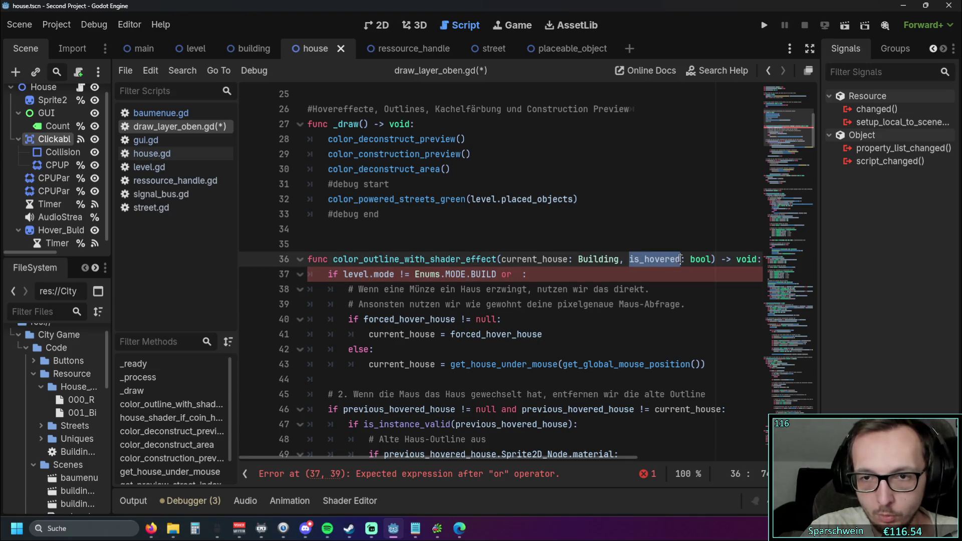
key(ctrl+c)
click(565, 280)
key(ctrl+v)
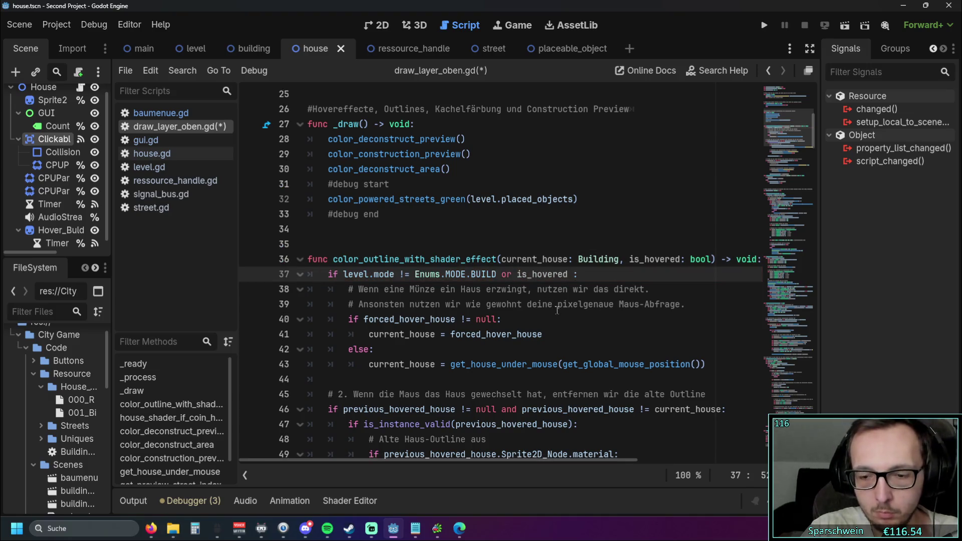
Step: Run the project and place a house on a map tile
click(561, 319)
scroll(554, 313, up, 2)
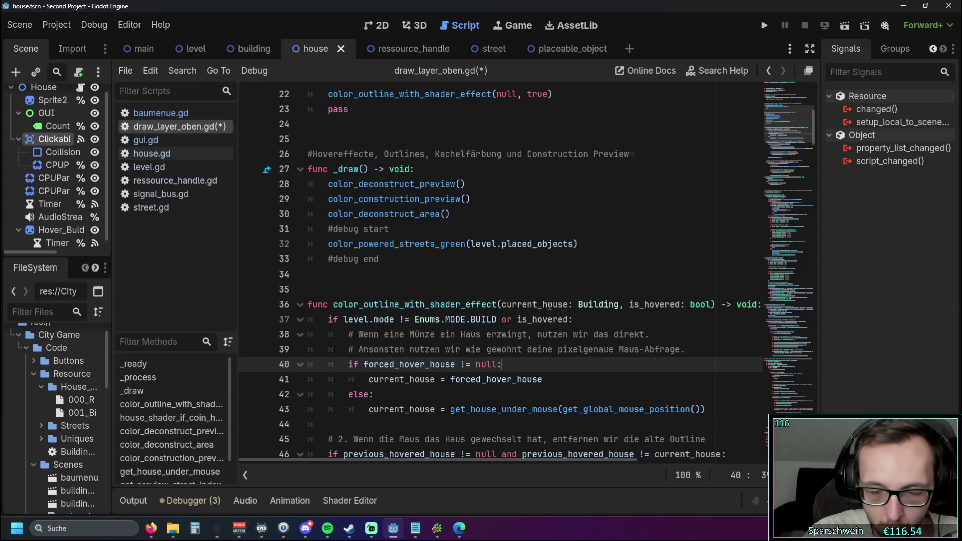
scroll(550, 305, up, 1)
scroll(550, 305, down, 2)
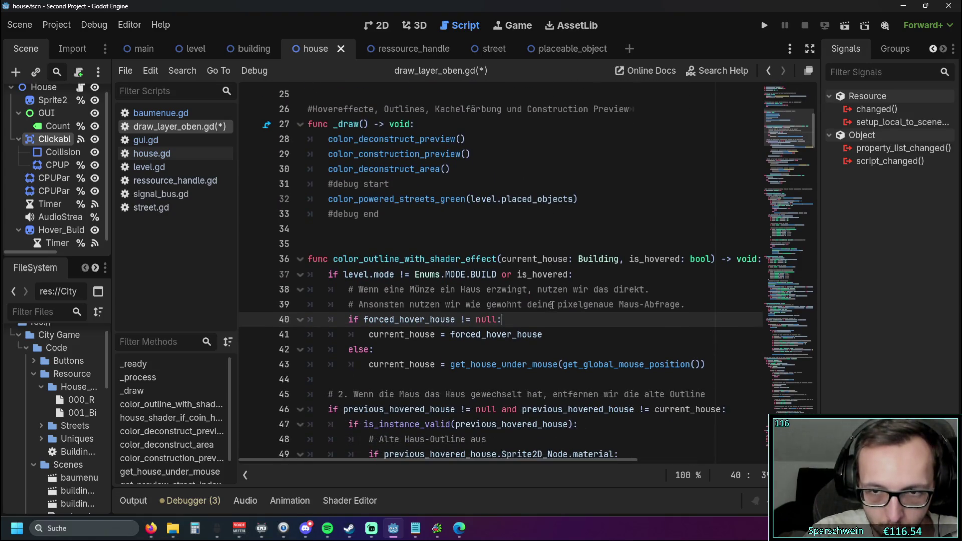
scroll(552, 304, up, 3)
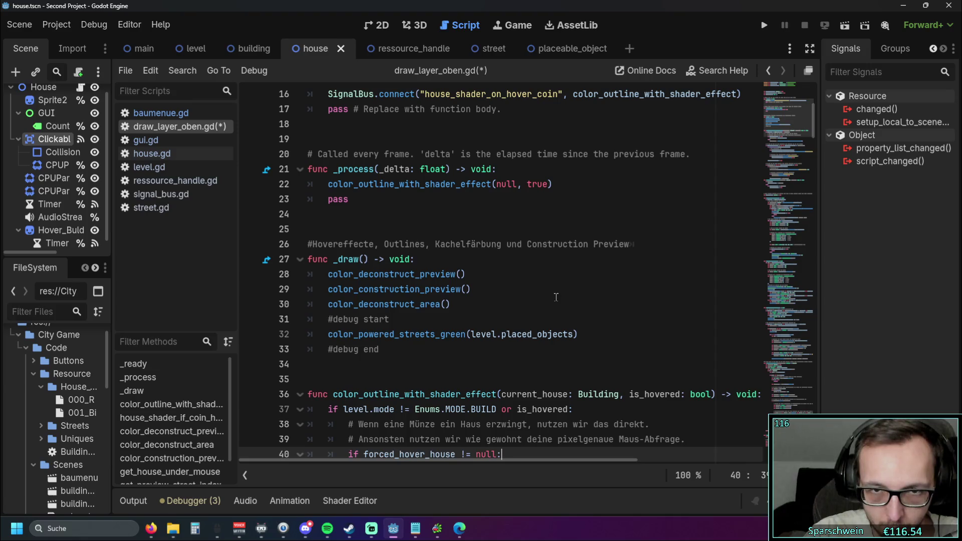
scroll(555, 297, down, 3)
scroll(594, 263, down, 1)
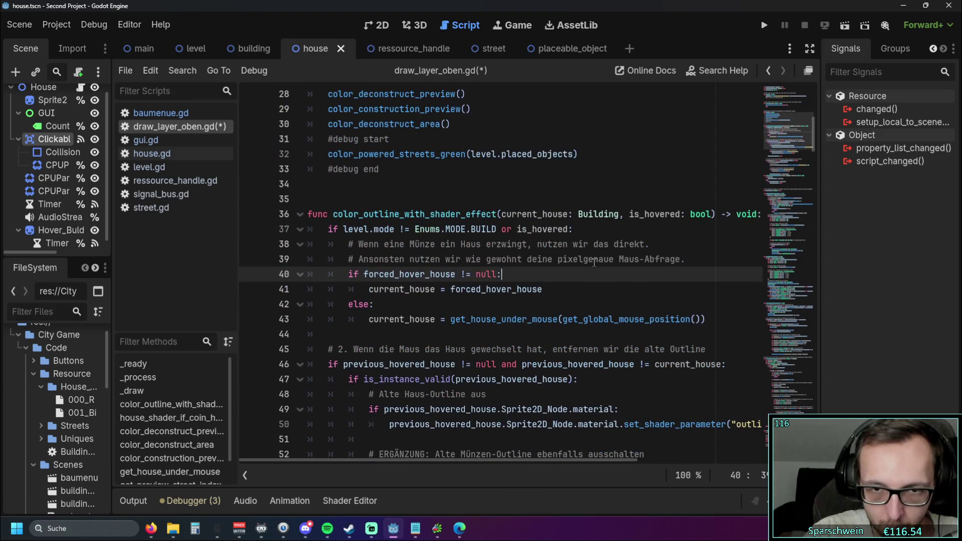
click(763, 25)
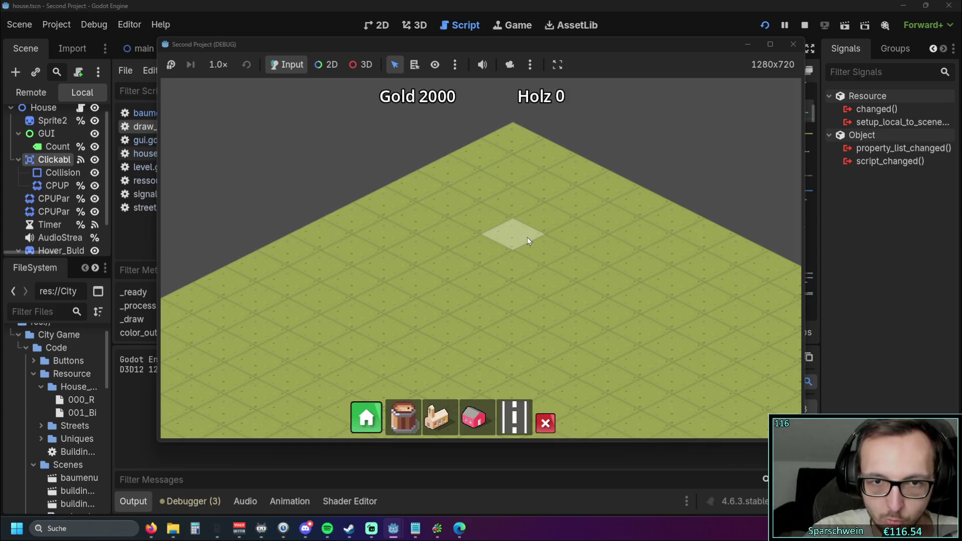
click(475, 417)
click(480, 250)
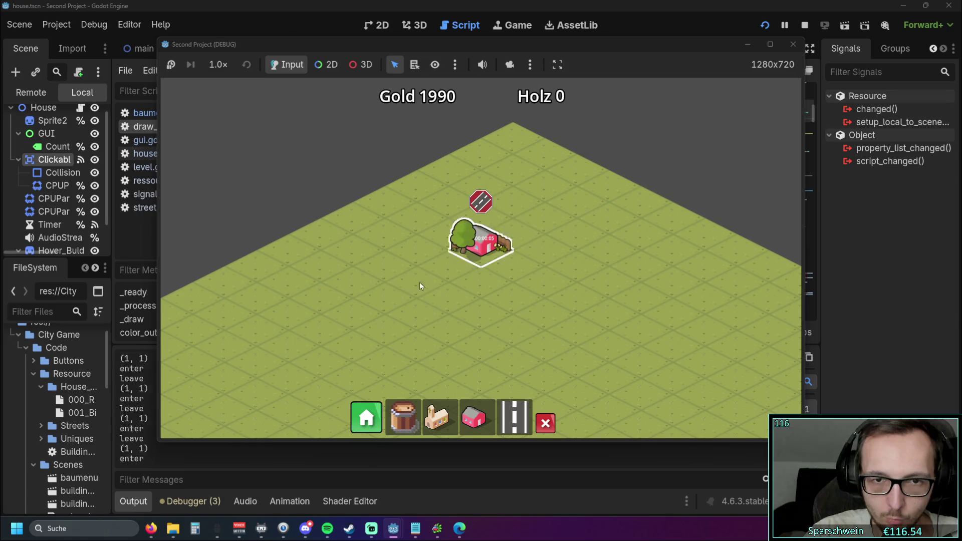
Step: Lay a road linking the house to the main building, then stop the game
click(514, 417)
click(395, 331)
scroll(547, 305, up, 1)
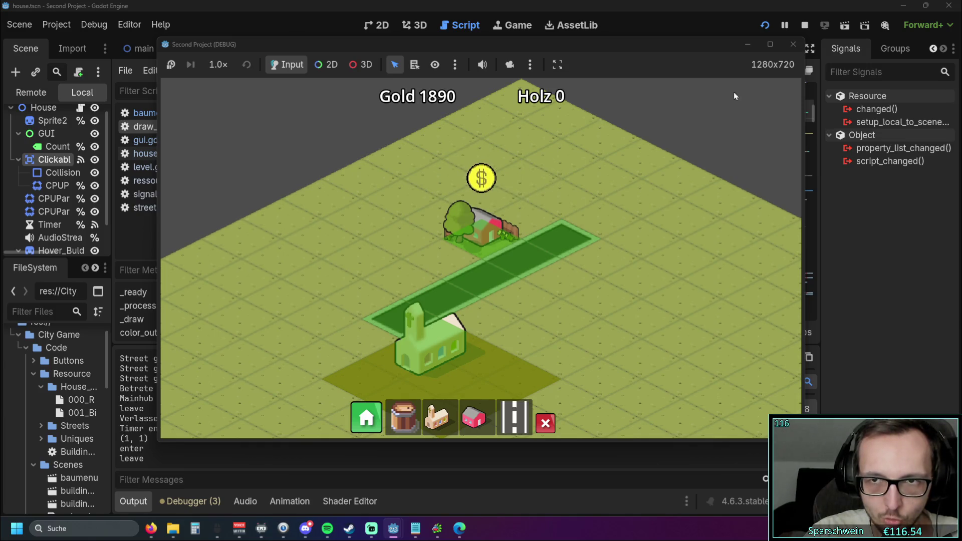
click(792, 44)
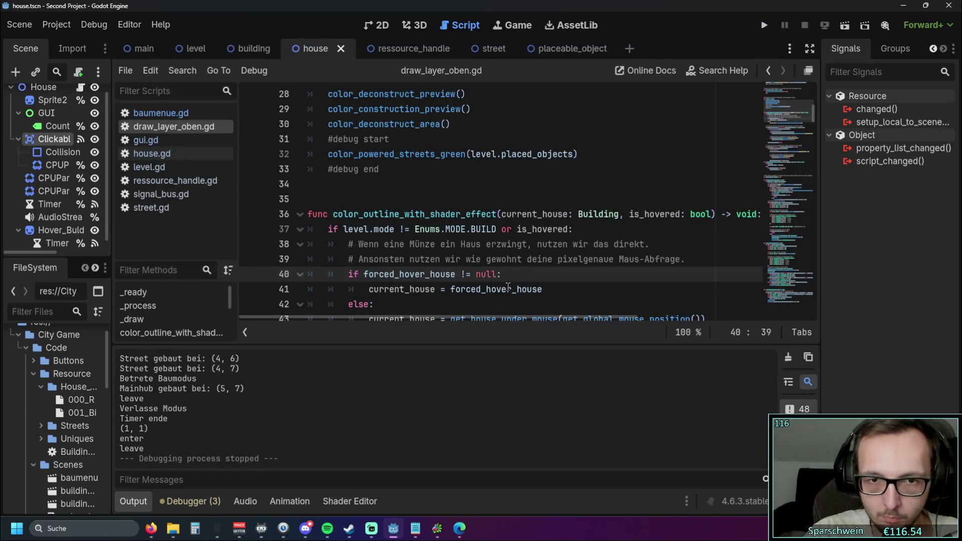
Step: Append '== true' after is_hovered on line 37 so it reads 'or is_hovered == true'
mouse_move(458, 315)
mouse_down()
mouse_move(482, 314)
mouse_move(458, 315)
mouse_up()
scroll(591, 256, down, 1)
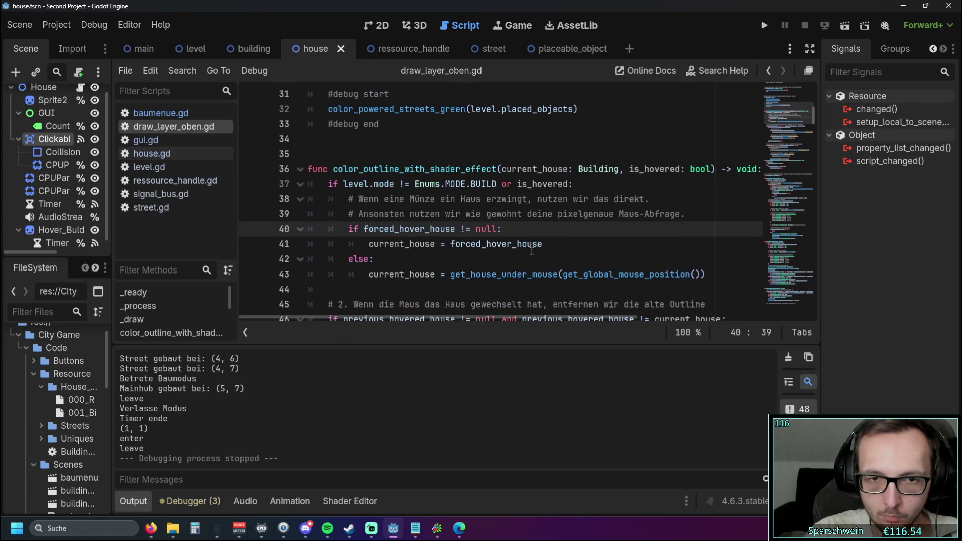
scroll(592, 256, up, 1)
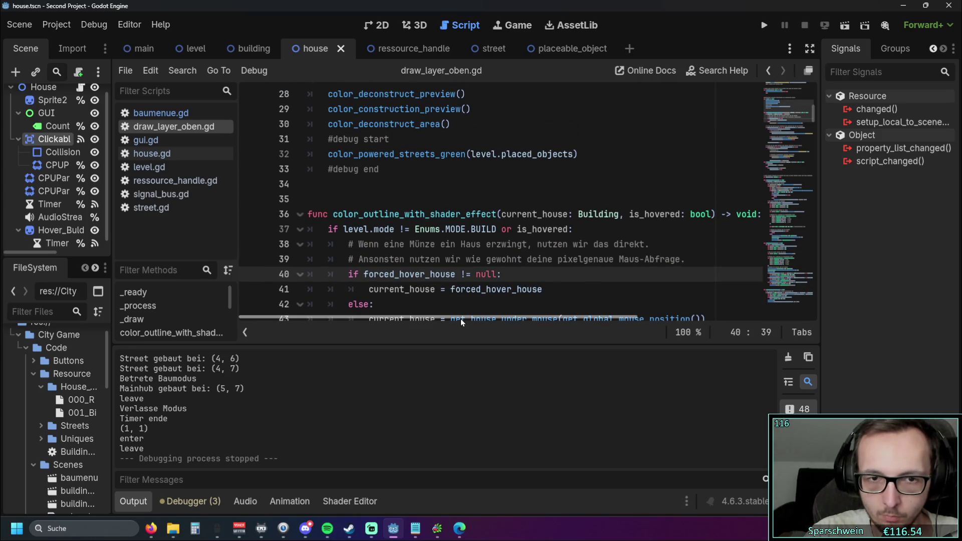
scroll(506, 271, down, 12)
scroll(514, 246, up, 13)
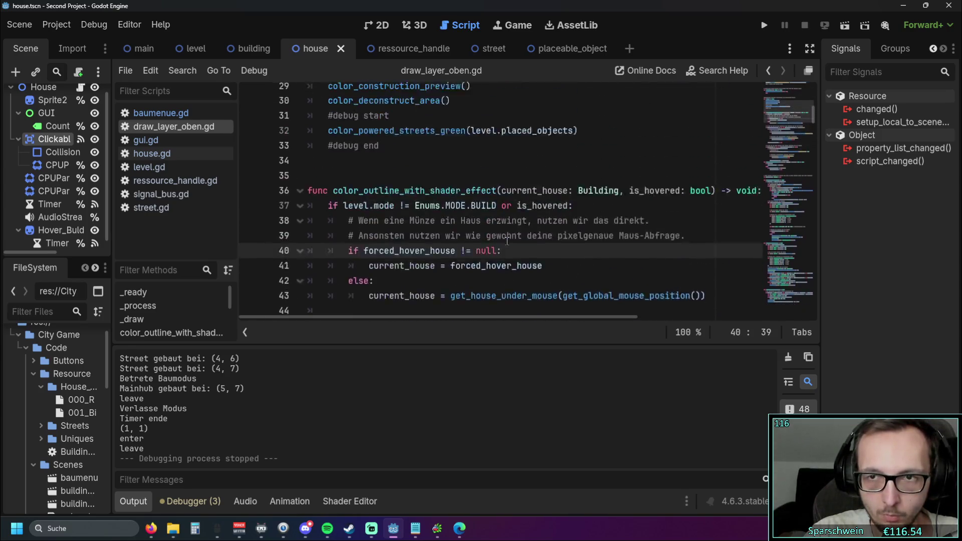
click(134, 501)
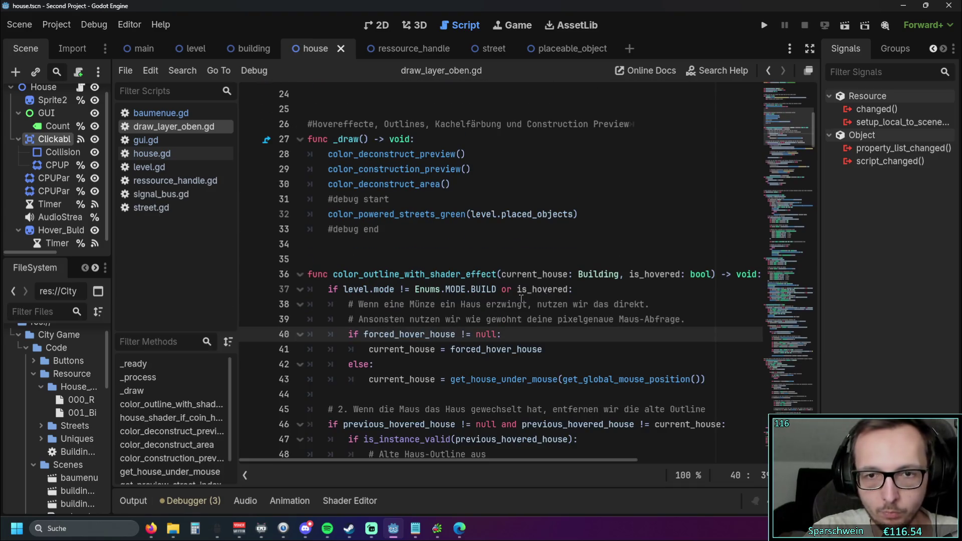
scroll(615, 297, up, 2)
scroll(615, 297, up, 3)
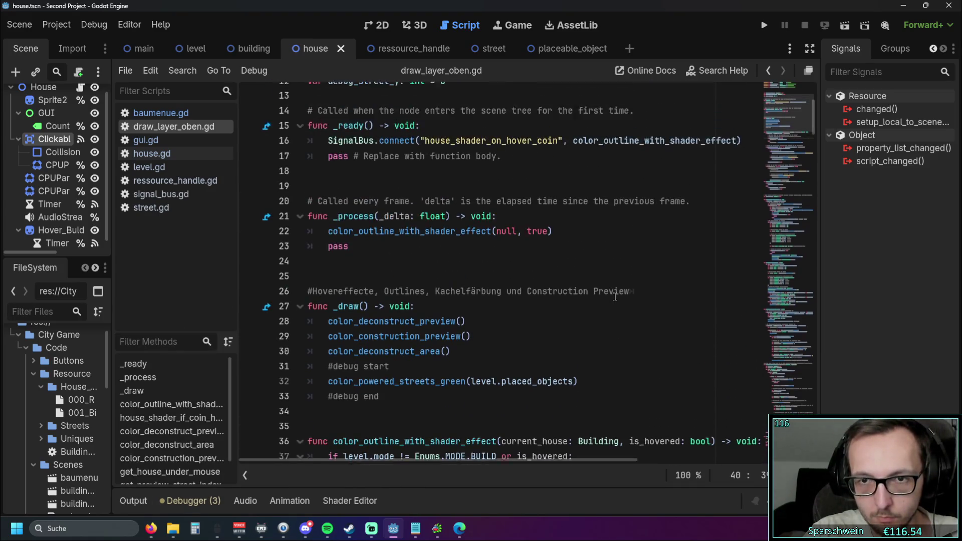
scroll(615, 297, down, 5)
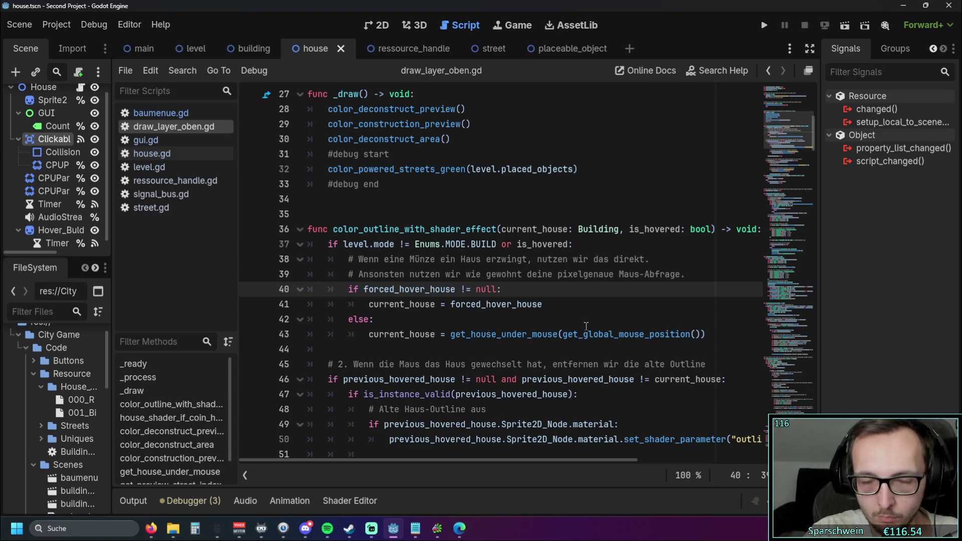
click(572, 243)
text(== )
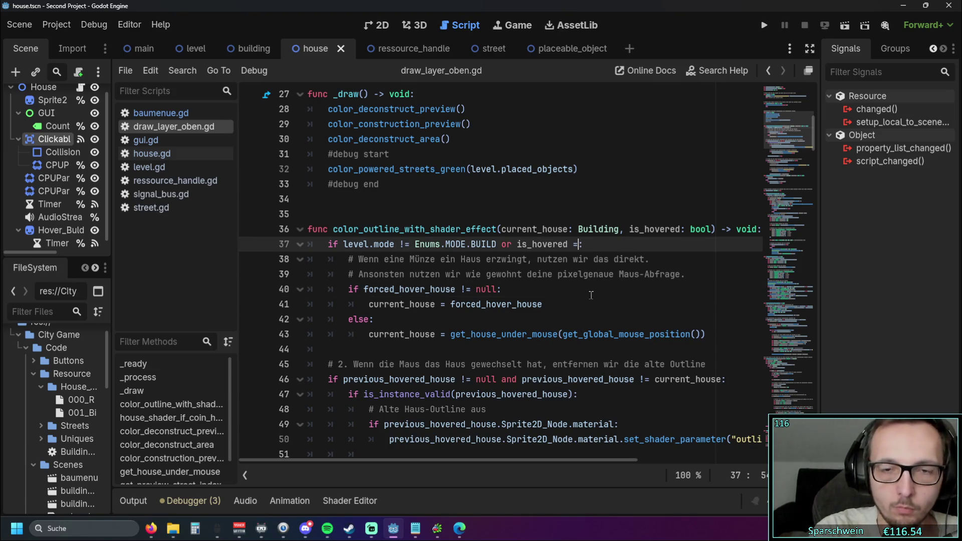
text(true)
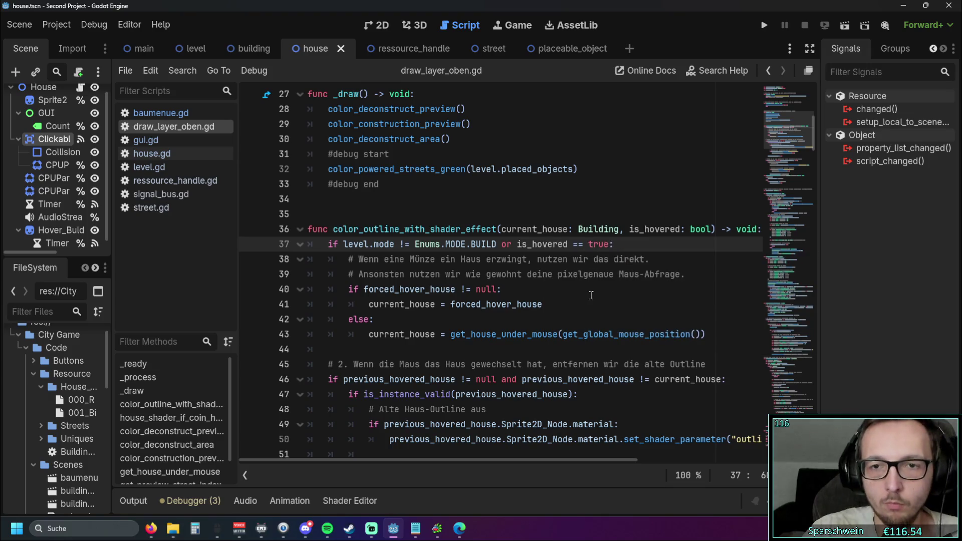
click(581, 298)
scroll(616, 190, up, 3)
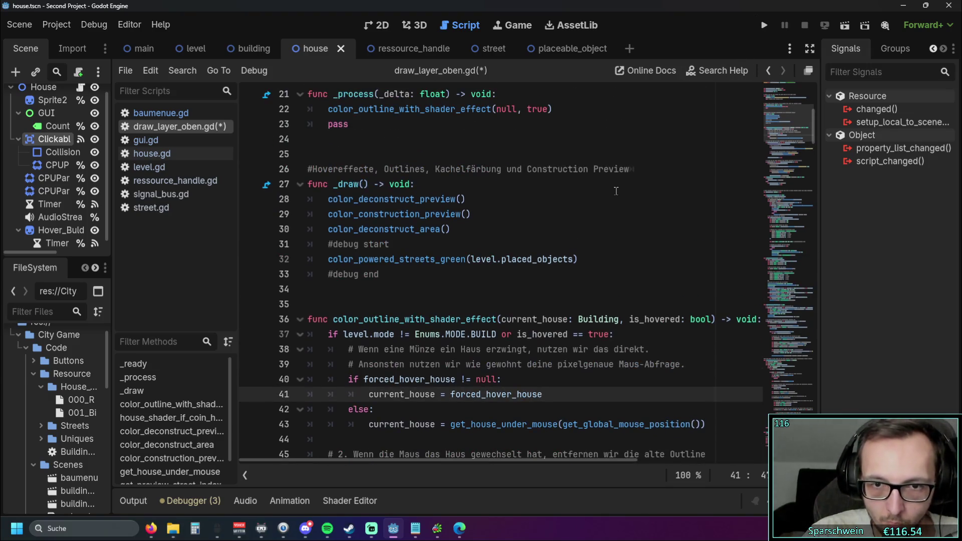
scroll(620, 182, down, 1)
Step: Save and run the game, place a red house, start a road from it, then close it
click(764, 25)
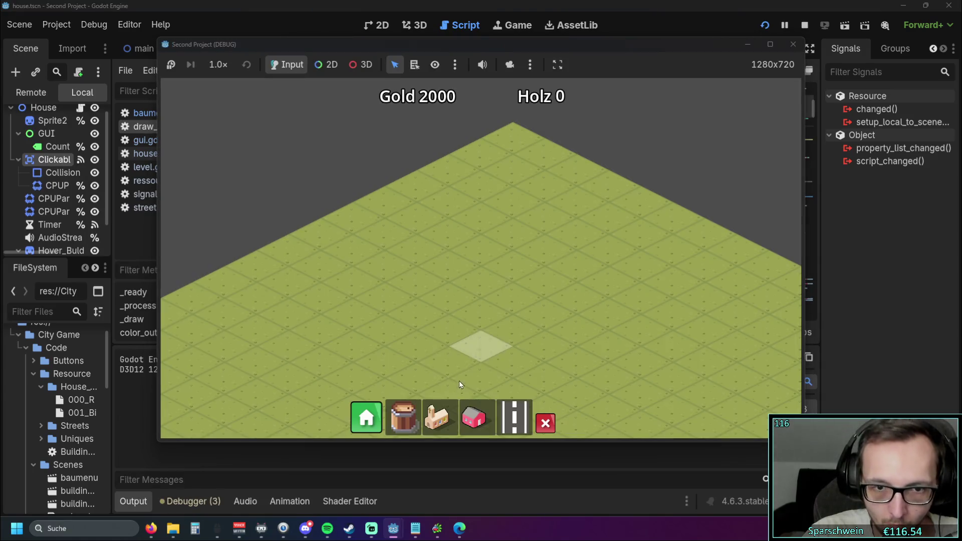
click(473, 417)
click(475, 245)
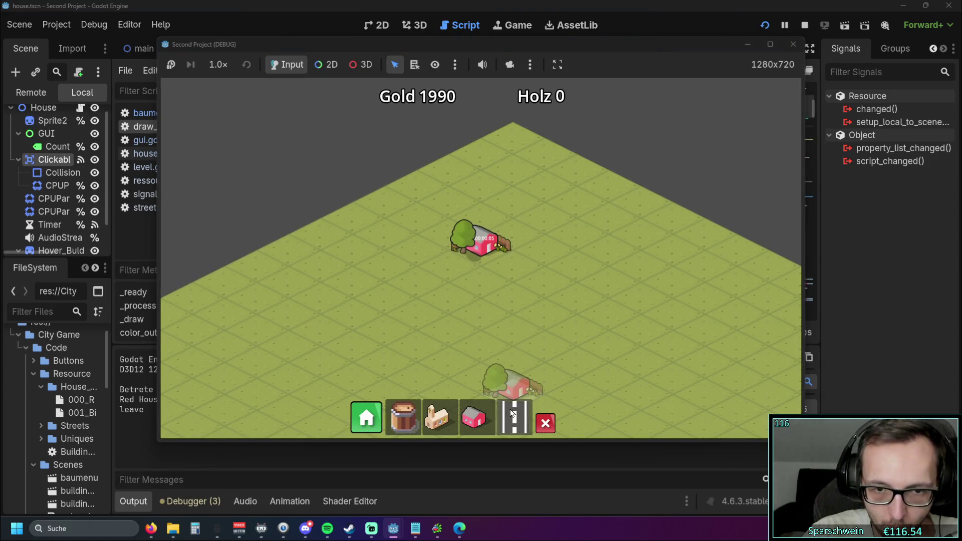
click(437, 418)
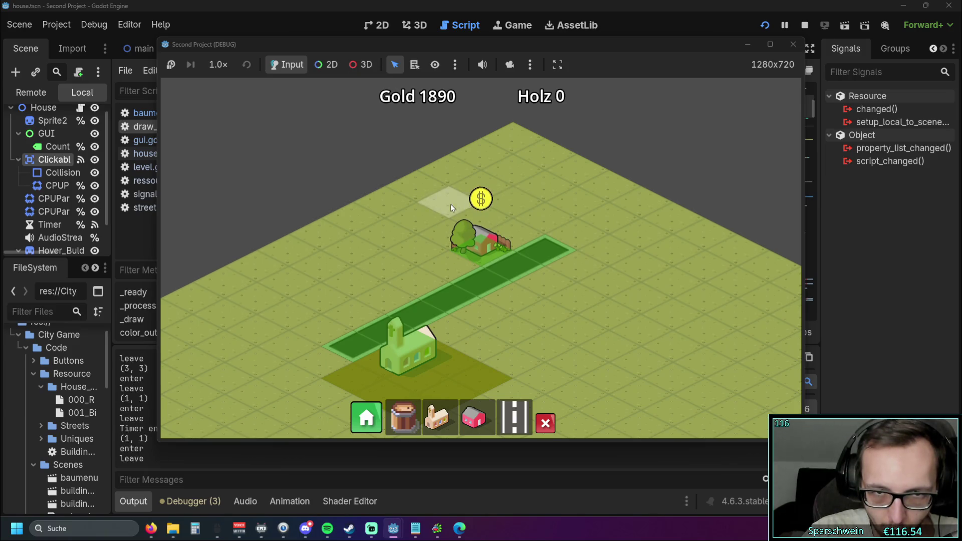
click(793, 44)
Step: Hide the output log and delete the forced_hover_house branch on lines 38–42
scroll(598, 228, up, 5)
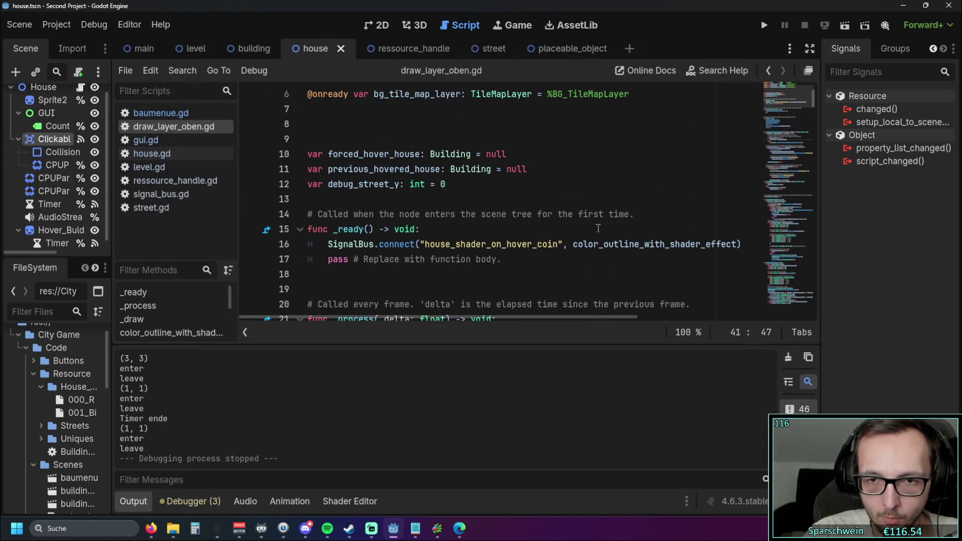
scroll(597, 227, down, 3)
scroll(598, 227, up, 5)
scroll(598, 228, down, 4)
scroll(597, 228, down, 2)
click(137, 495)
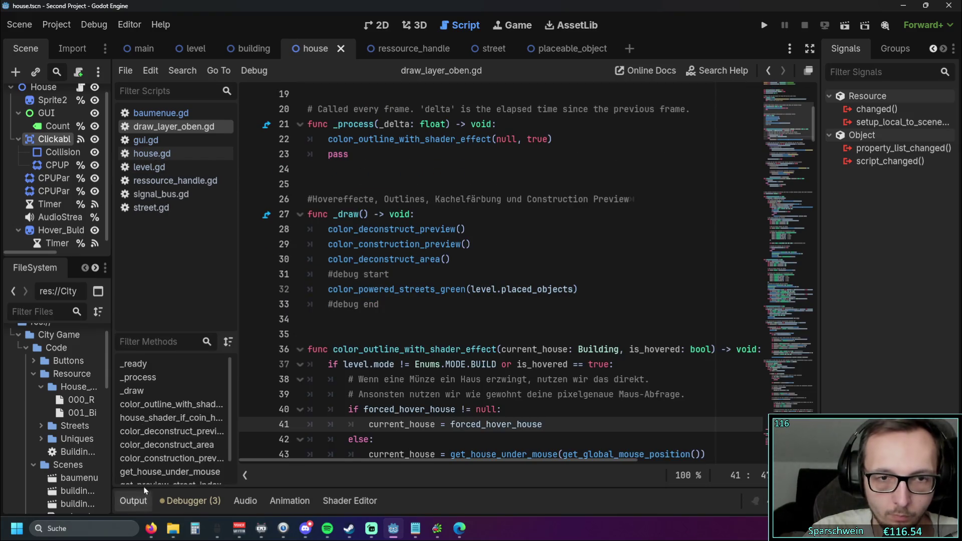
scroll(553, 267, down, 4)
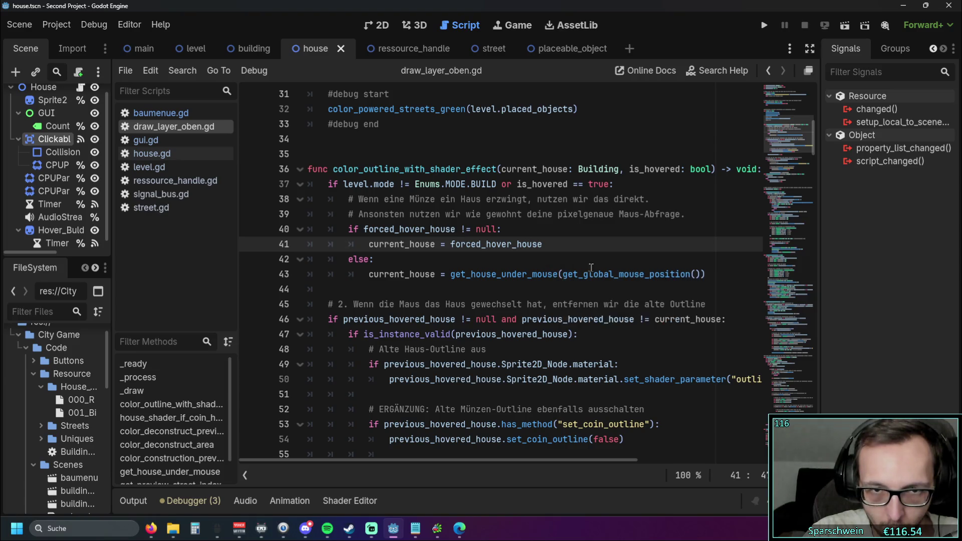
scroll(556, 268, up, 1)
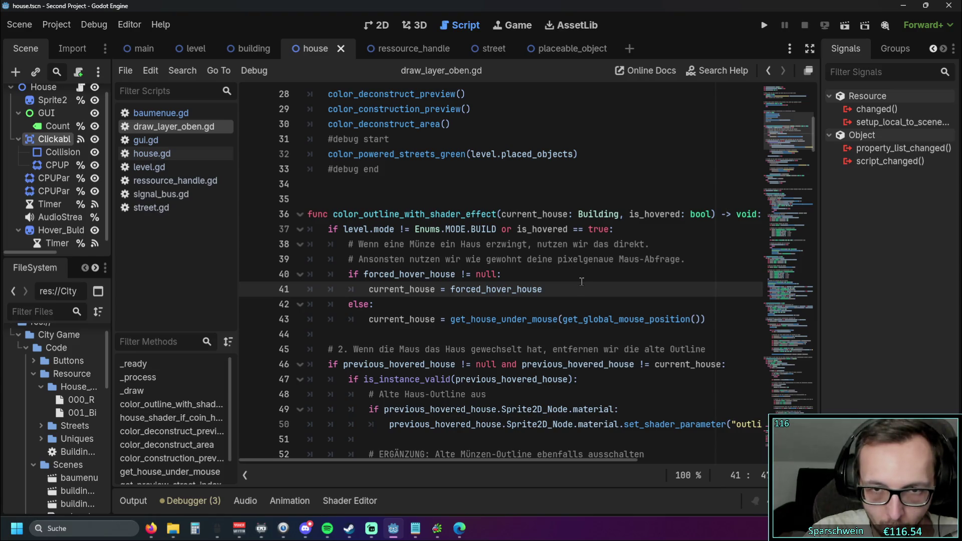
scroll(582, 281, down, 9)
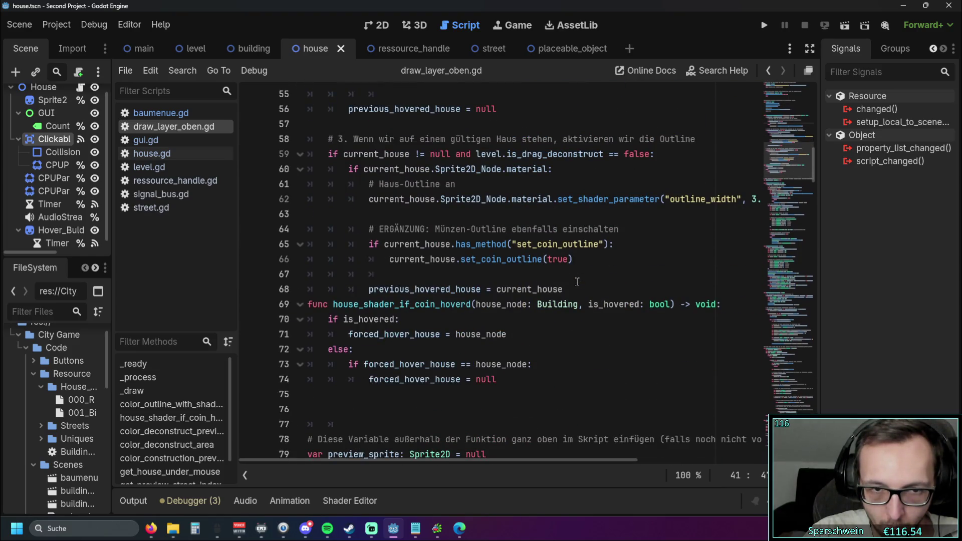
scroll(577, 281, up, 9)
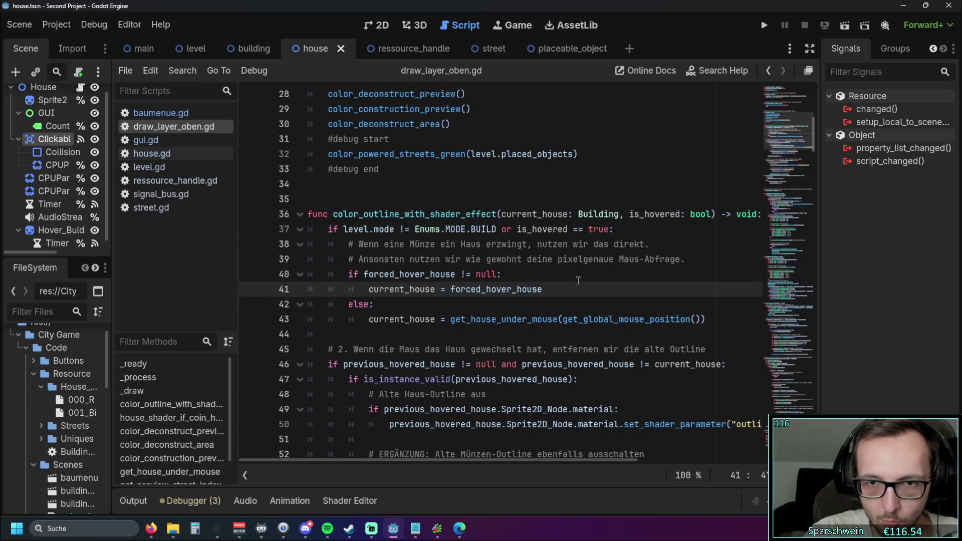
scroll(576, 280, up, 1)
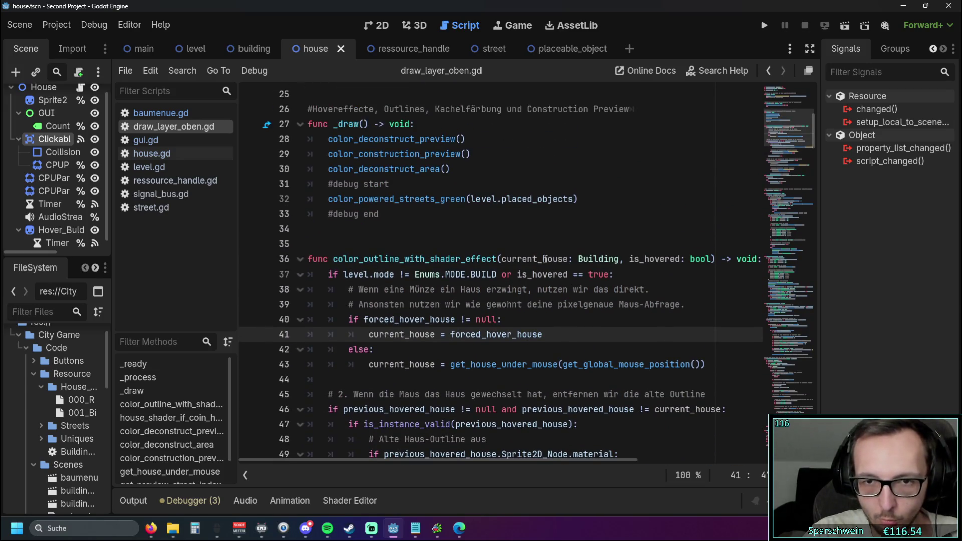
scroll(581, 260, up, 1)
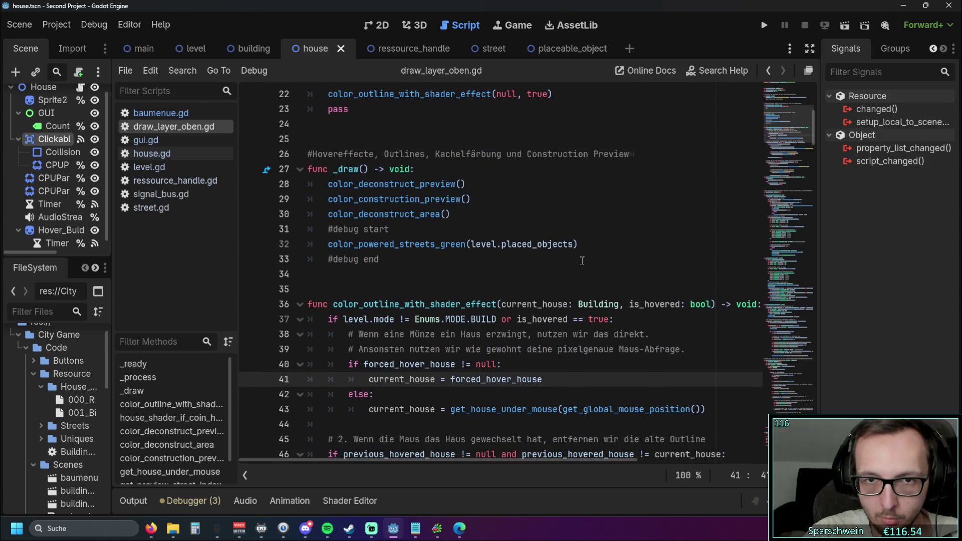
scroll(503, 95, up, 1)
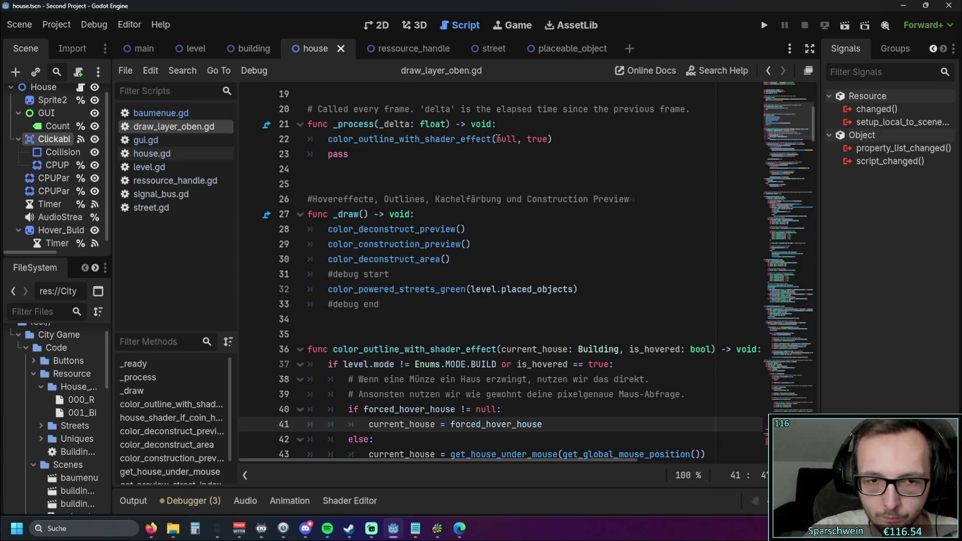
scroll(515, 161, down, 1)
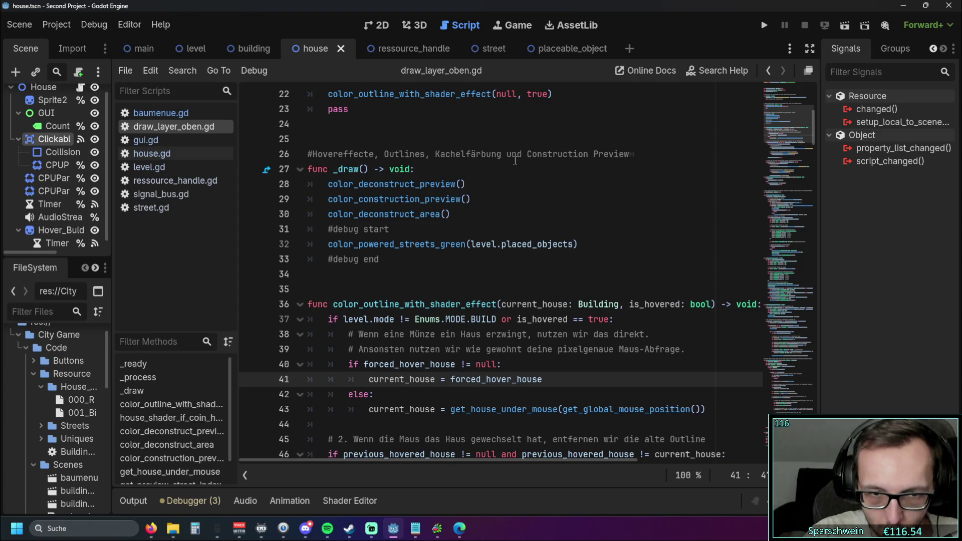
scroll(500, 174, down, 1)
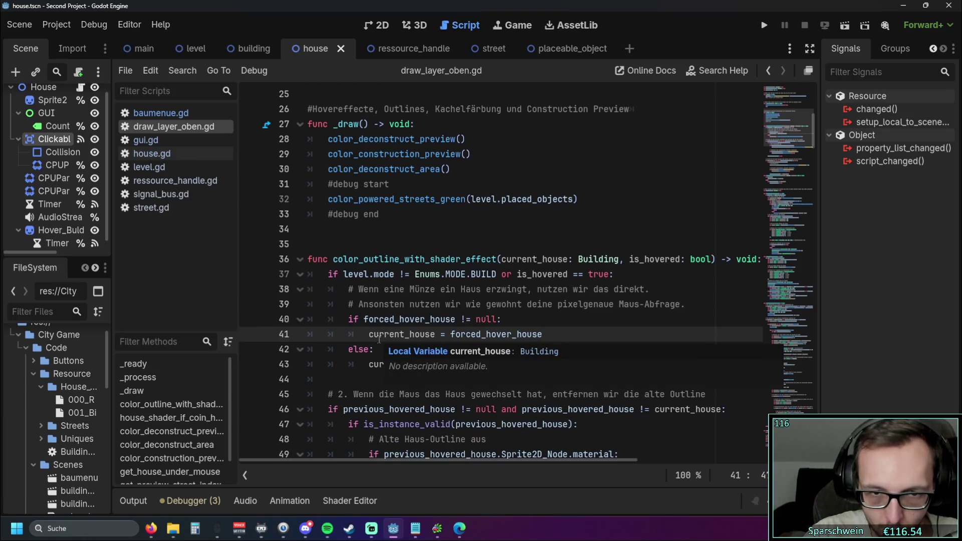
drag(376, 349, 269, 290)
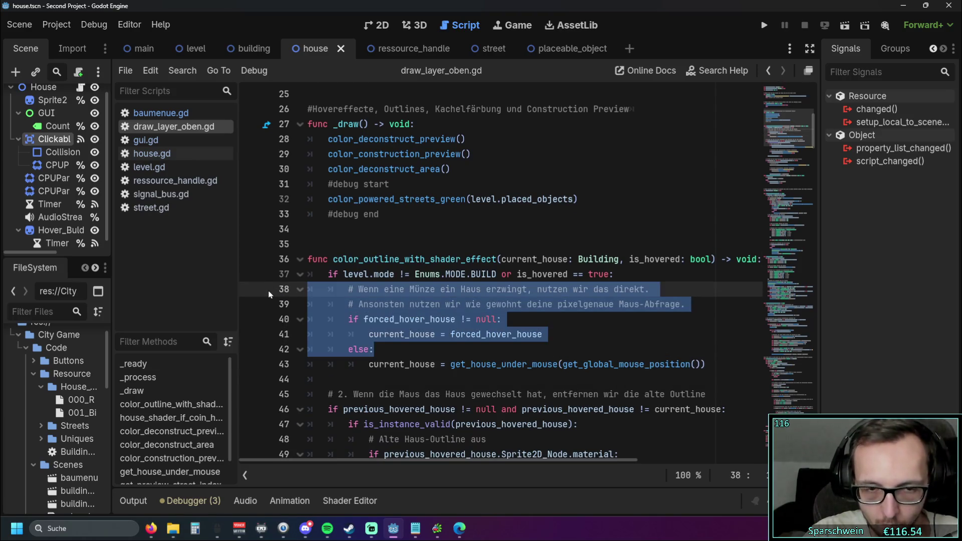
key(BackSpace)
Step: Unindent the get_house_under_mouse line and relaunch the game
key(Down)
key(shift+Tab)
click(368, 306)
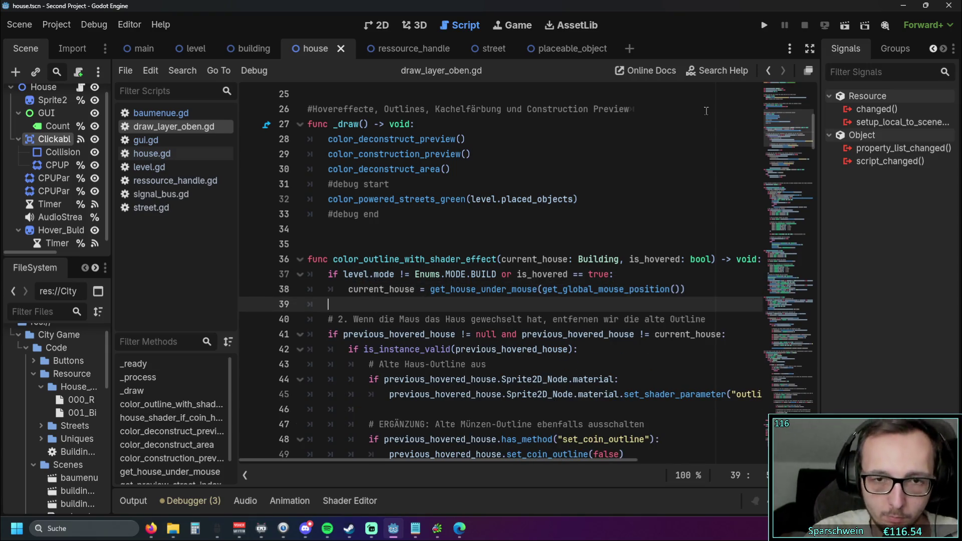
click(768, 28)
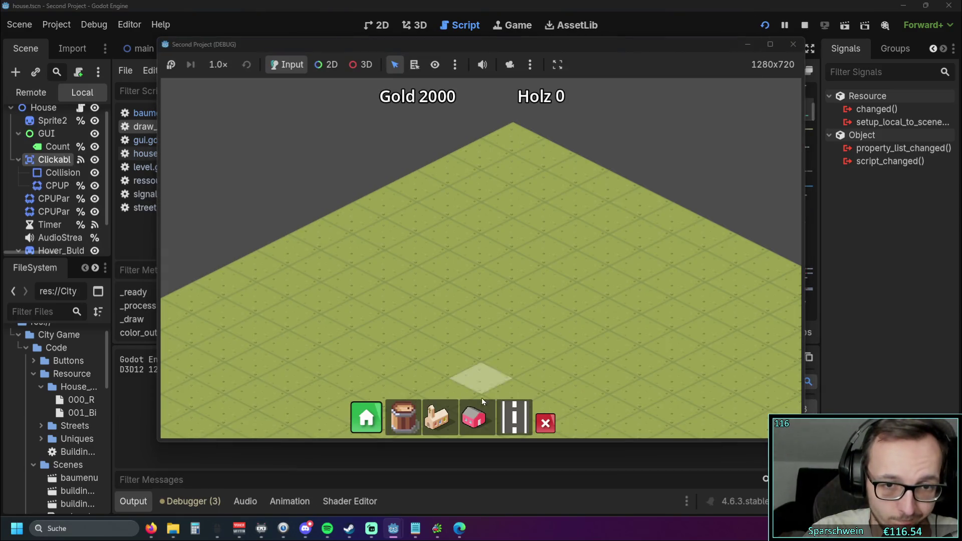
Step: Place a red house, lay a road to the main building, then stop the game
click(473, 418)
click(481, 275)
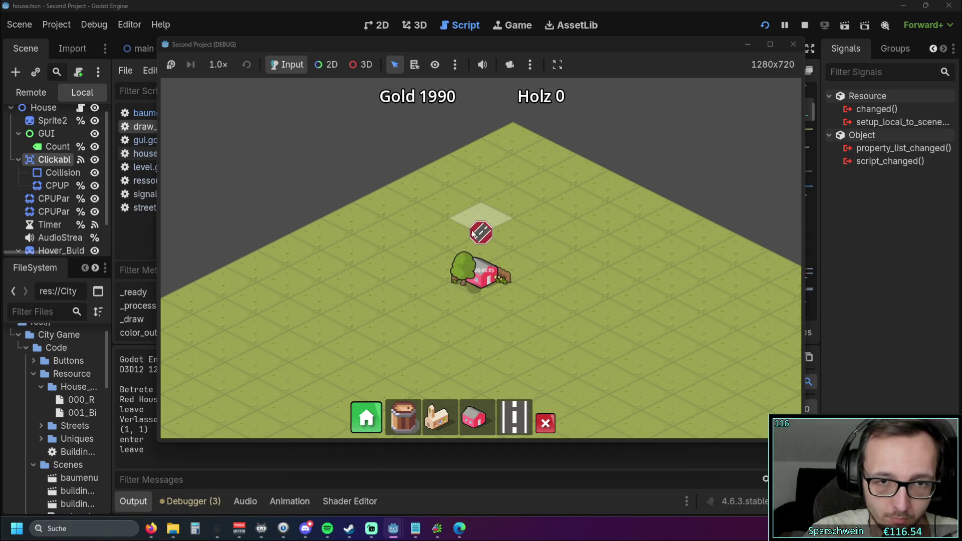
click(514, 415)
drag(576, 265, 422, 345)
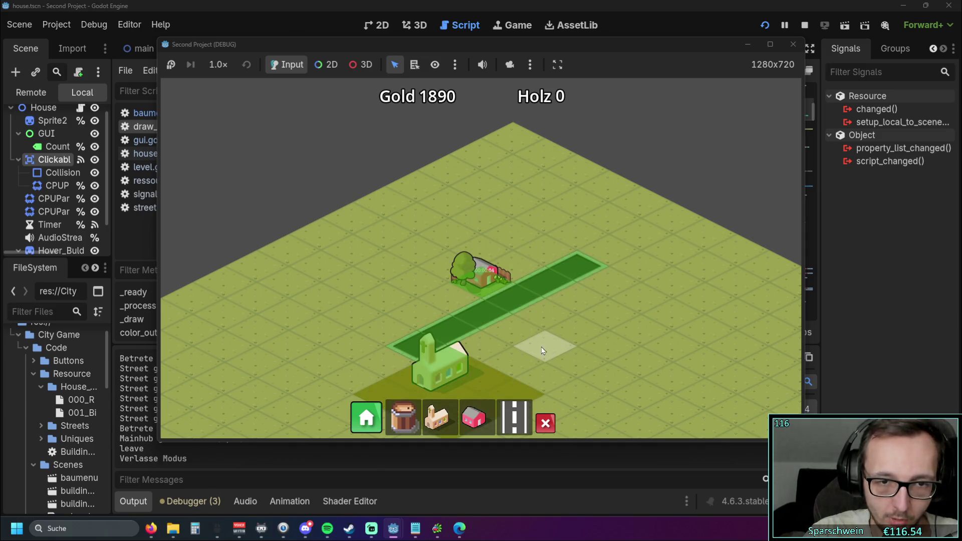
scroll(561, 299, up, 2)
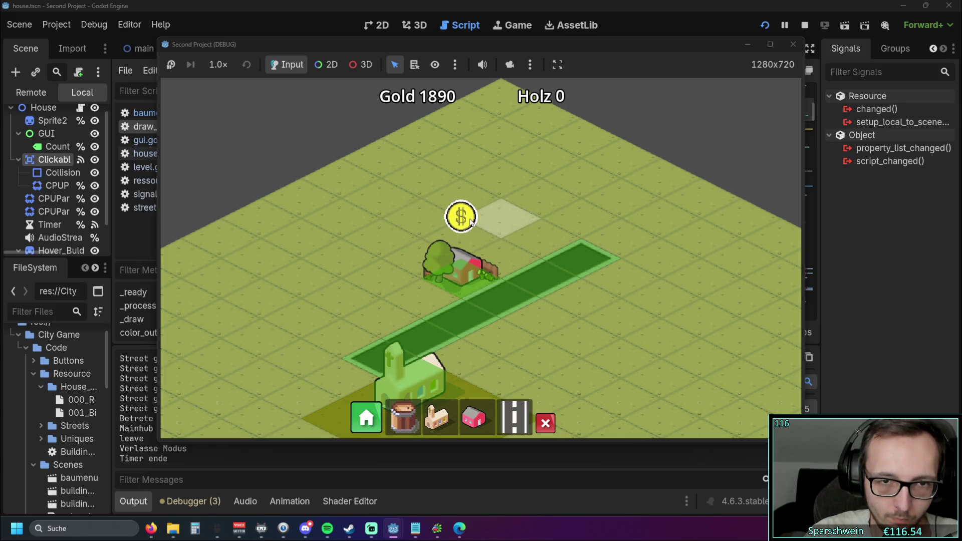
click(793, 44)
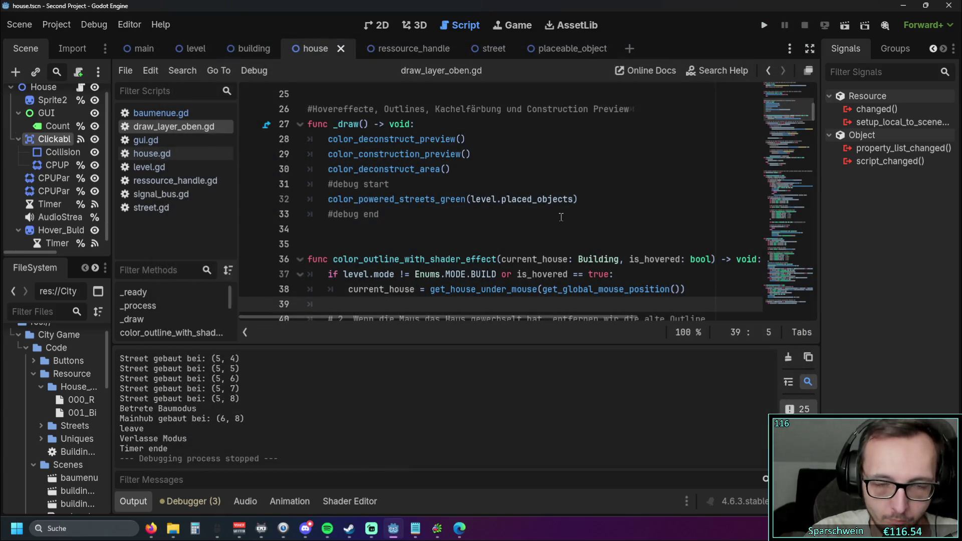
Step: Collapse the output log and highlight the lines that reset forced_hover_house
click(129, 508)
scroll(459, 318, down, 8)
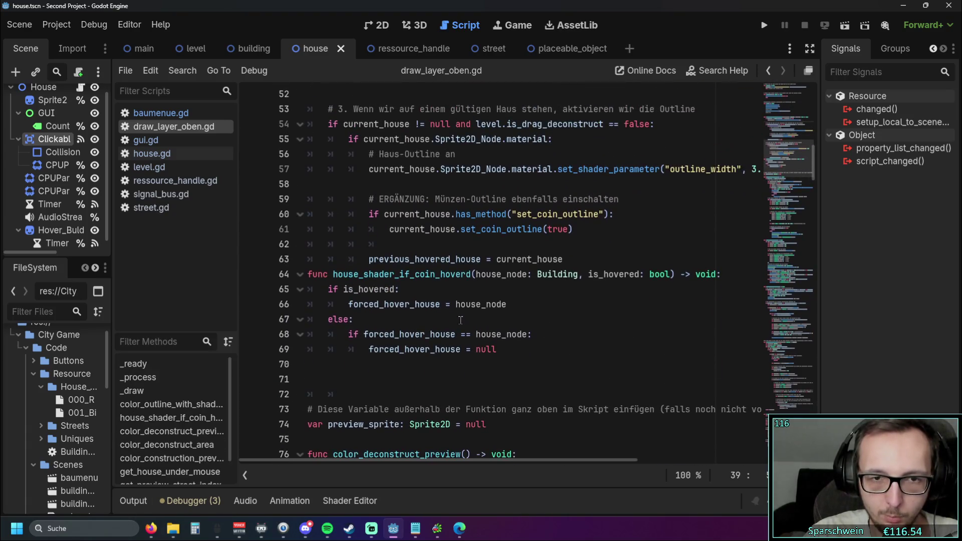
drag(510, 349, 476, 334)
click(520, 311)
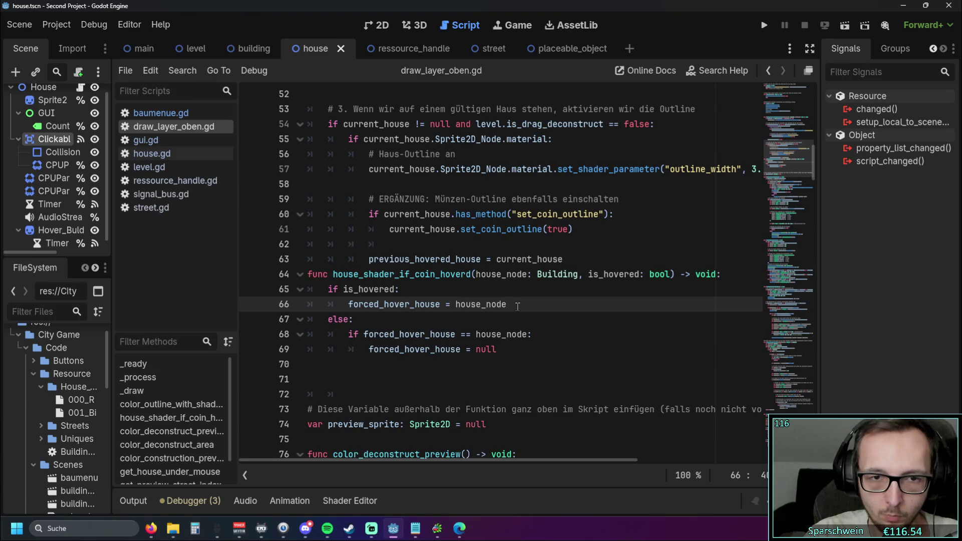
Step: Scroll through draw_layer_oben.gd to review the house_shader_if_coin_hoverd handler
scroll(519, 306, up, 1)
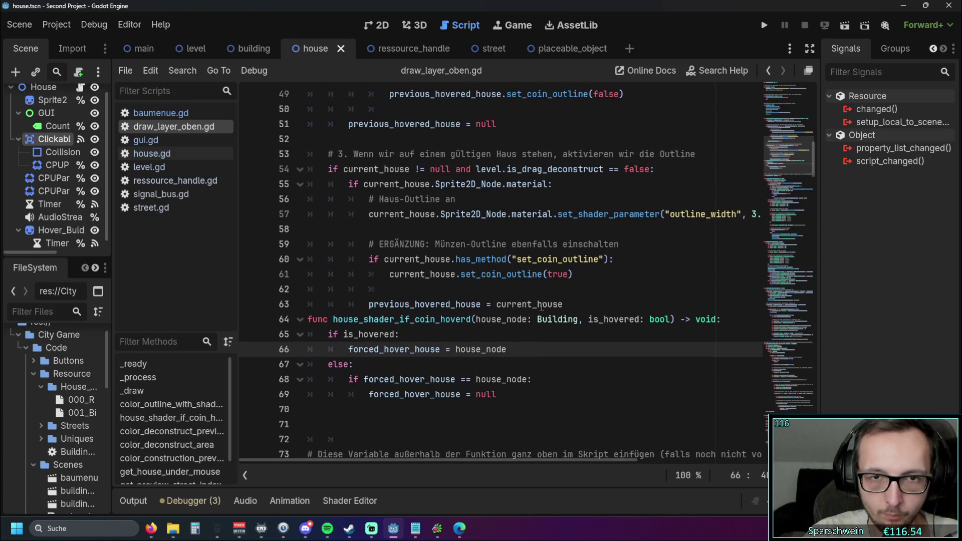
scroll(545, 307, up, 4)
scroll(544, 306, up, 5)
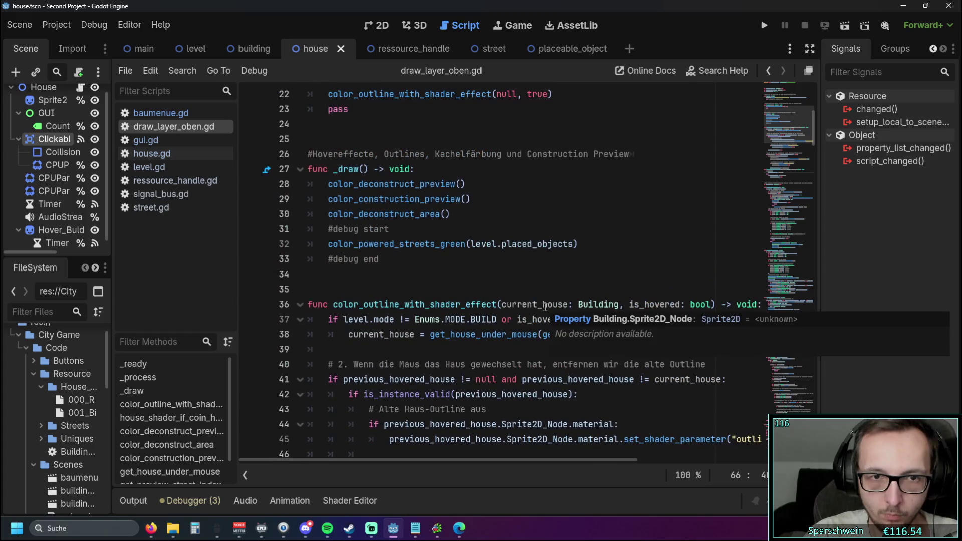
scroll(605, 295, up, 7)
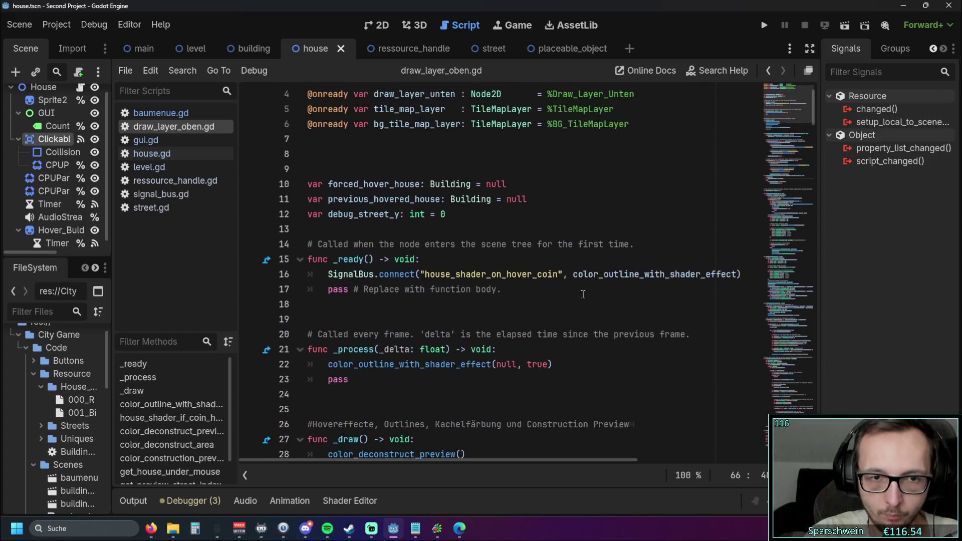
scroll(586, 296, down, 5)
scroll(586, 296, down, 2)
scroll(587, 296, down, 1)
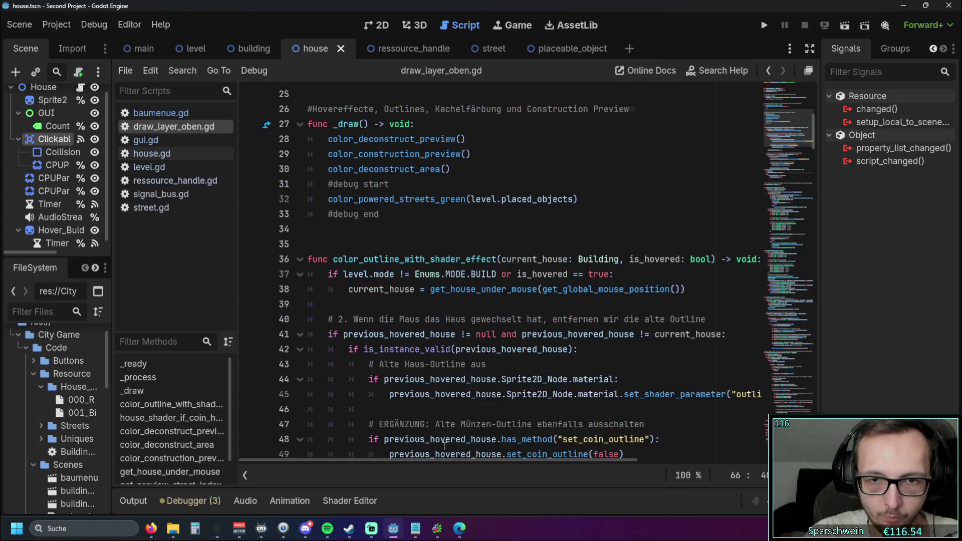
mouse_move(395, 459)
mouse_down()
mouse_move(443, 457)
mouse_move(395, 460)
mouse_up()
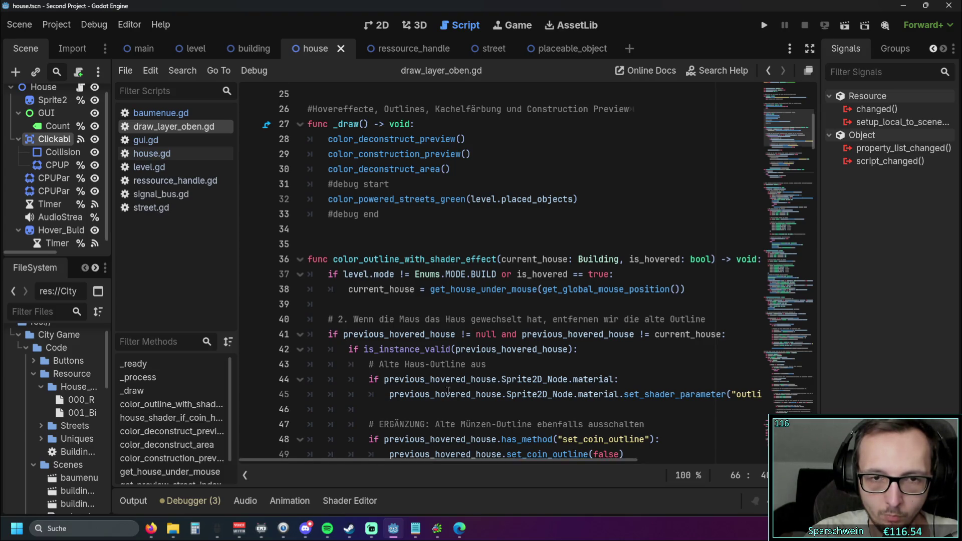
scroll(433, 351, up, 1)
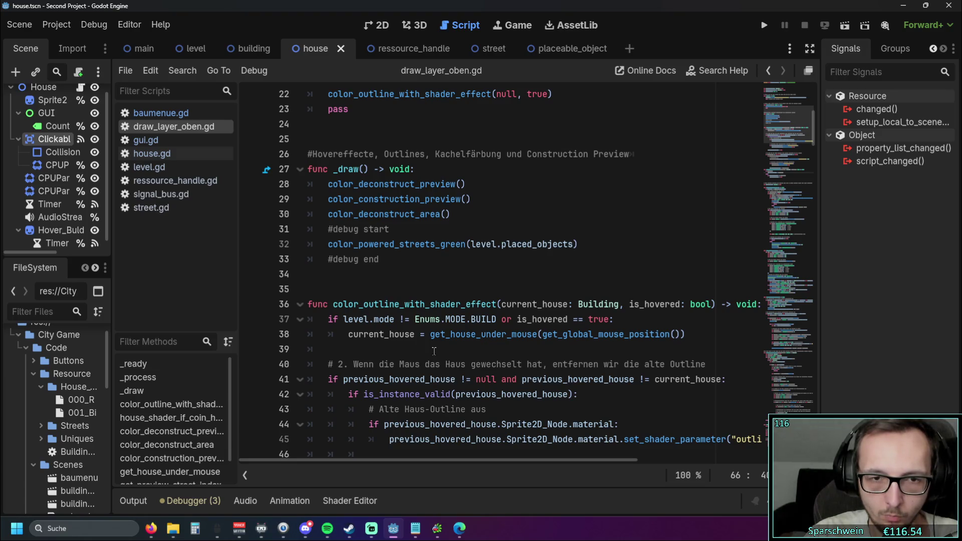
scroll(434, 351, down, 10)
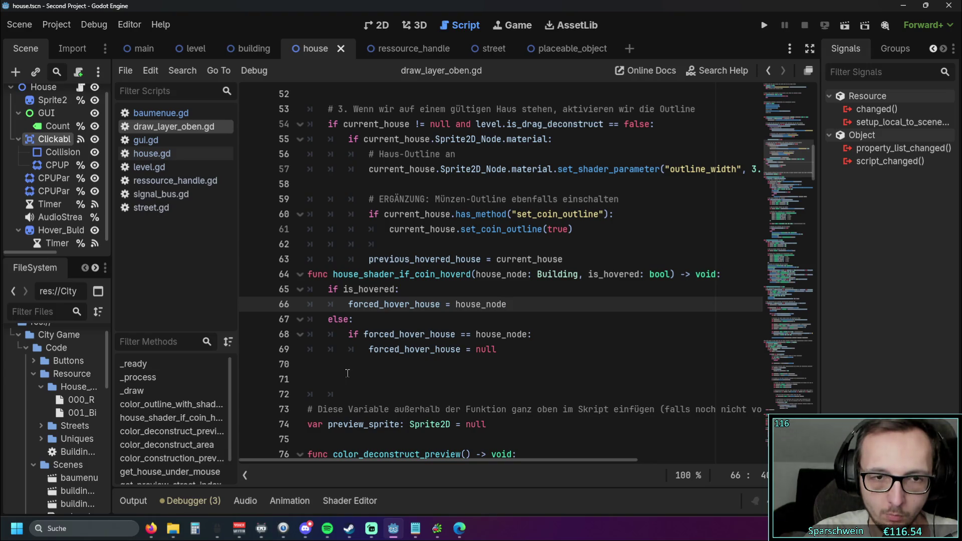
scroll(471, 271, up, 15)
scroll(471, 271, down, 15)
scroll(471, 270, down, 2)
scroll(471, 271, up, 1)
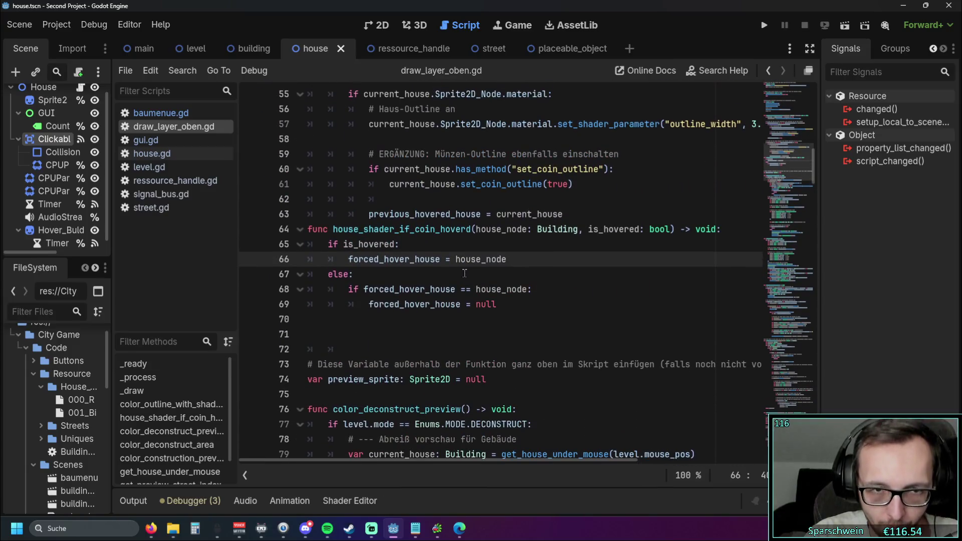
drag(589, 230, 670, 229)
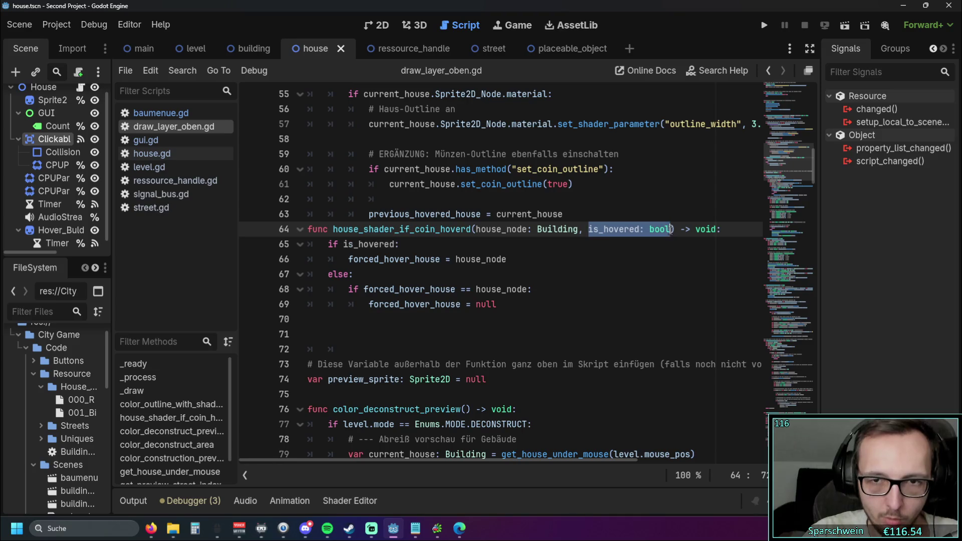
click(601, 248)
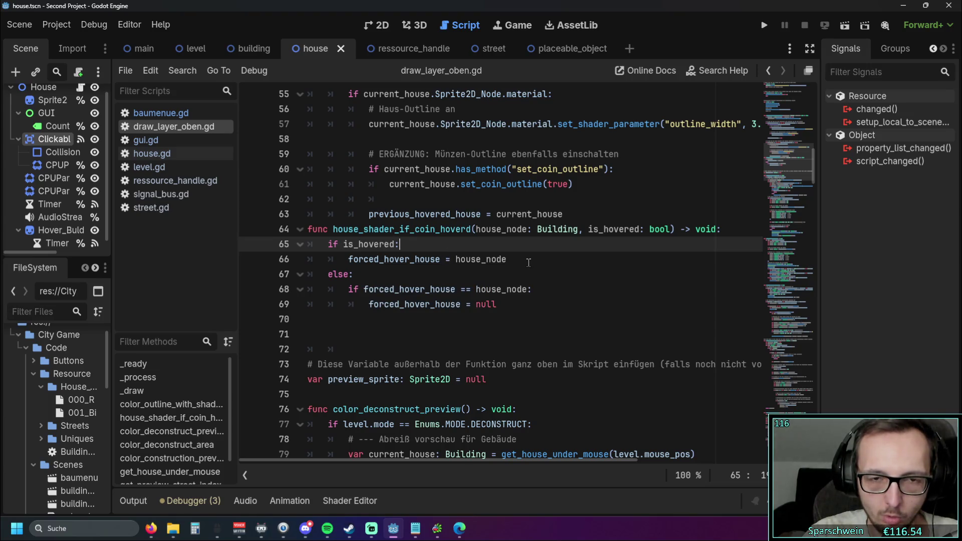
click(539, 304)
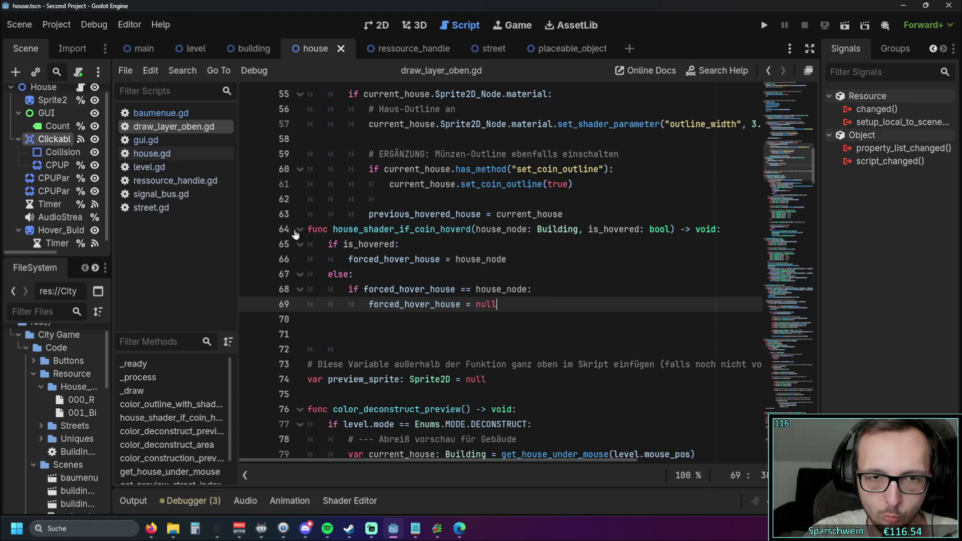
mouse_move(437, 254)
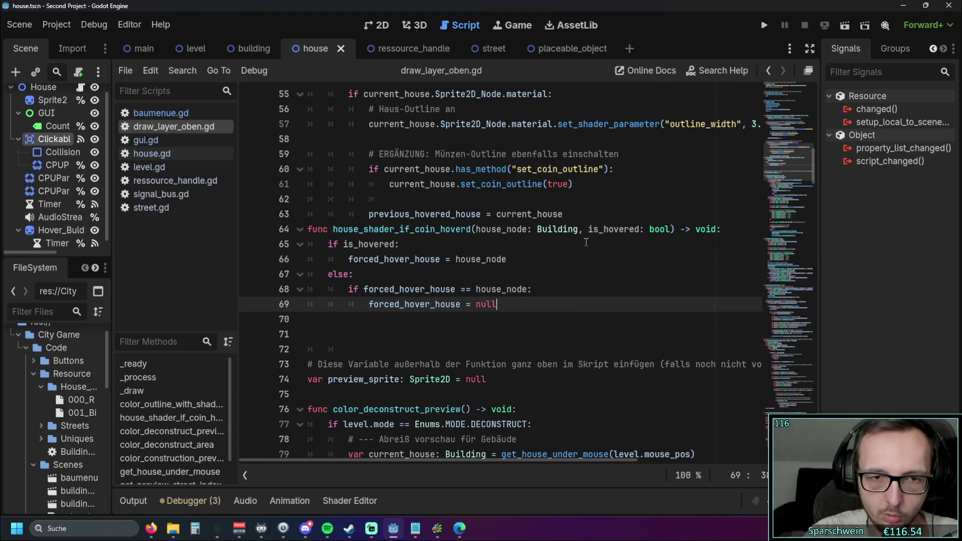
scroll(583, 245, up, 1)
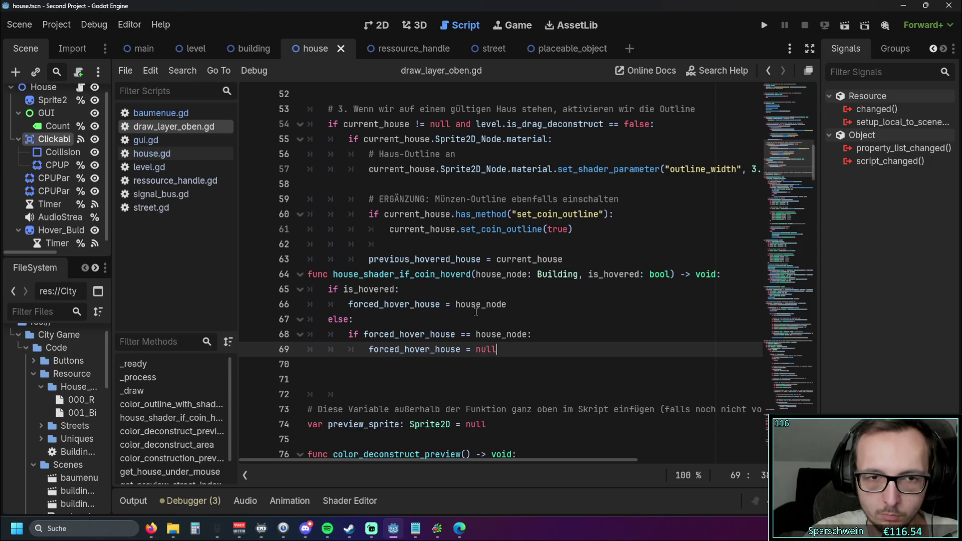
drag(508, 306, 295, 286)
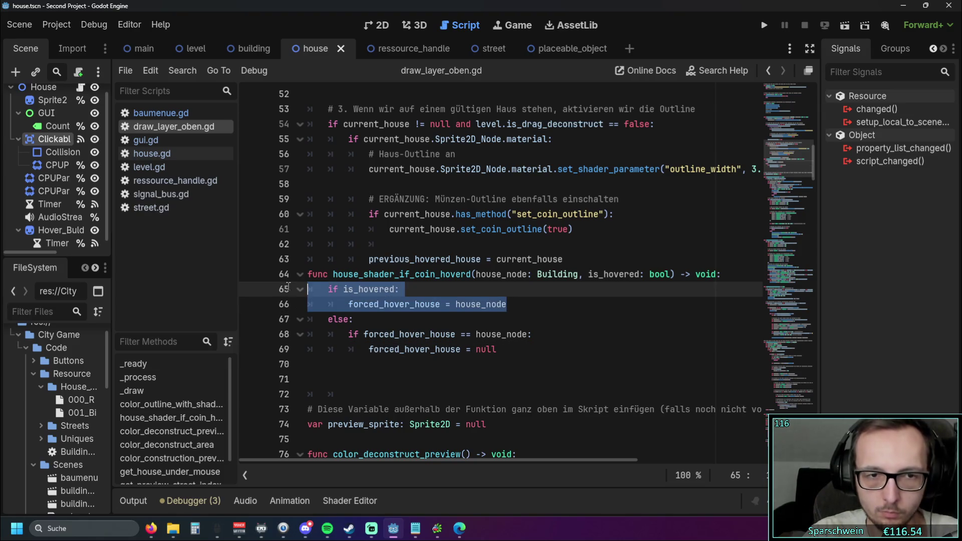
key(BackSpace)
key(ctrl+z)
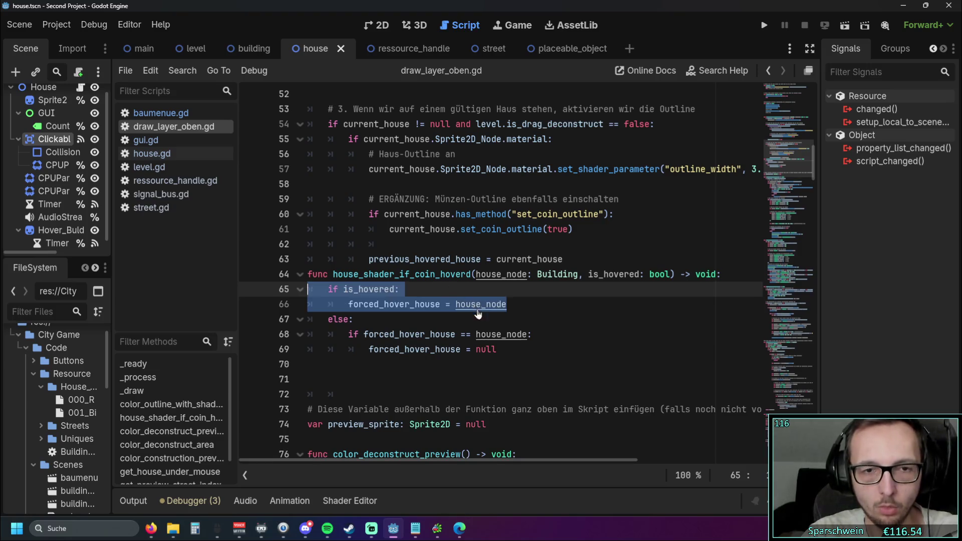
drag(507, 304, 328, 290)
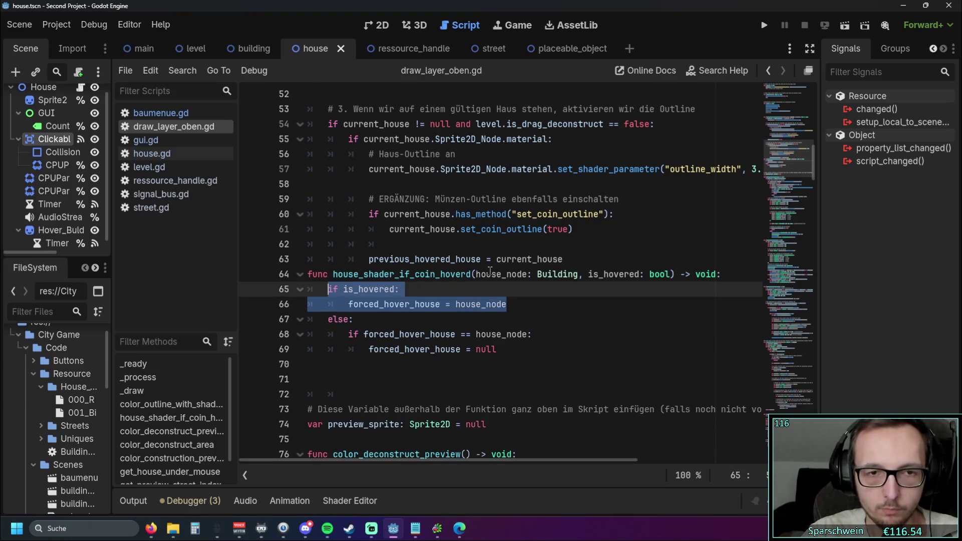
scroll(499, 275, up, 8)
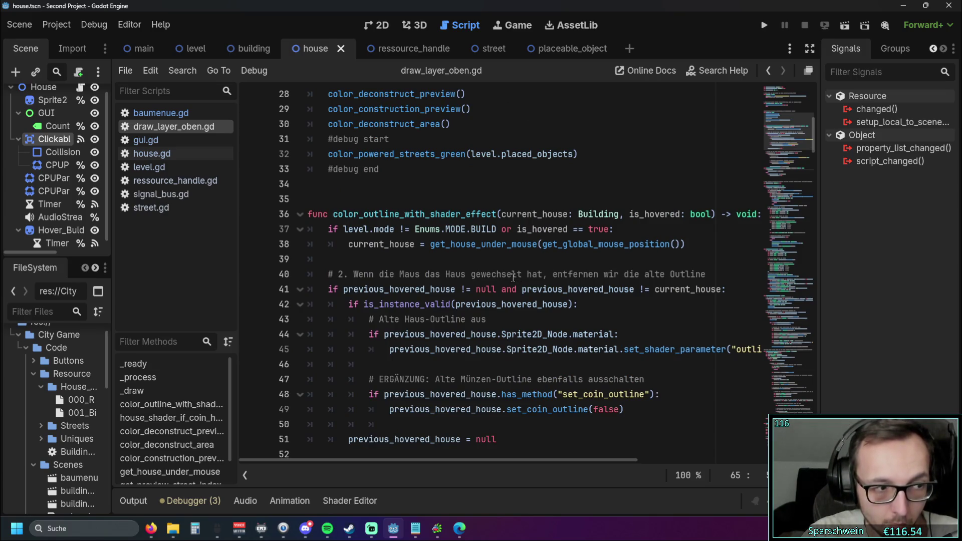
scroll(513, 277, down, 1)
scroll(512, 277, up, 1)
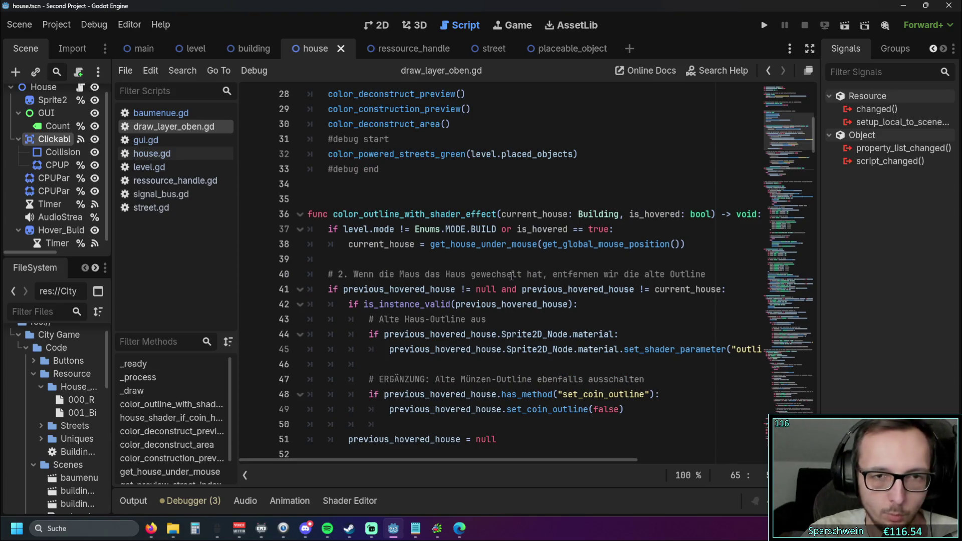
drag(502, 214, 617, 214)
click(484, 244)
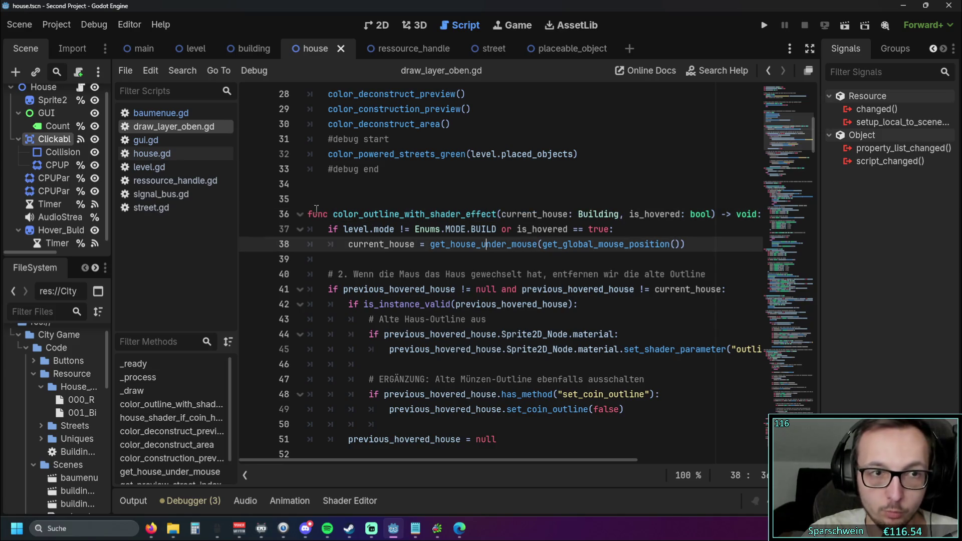
click(169, 158)
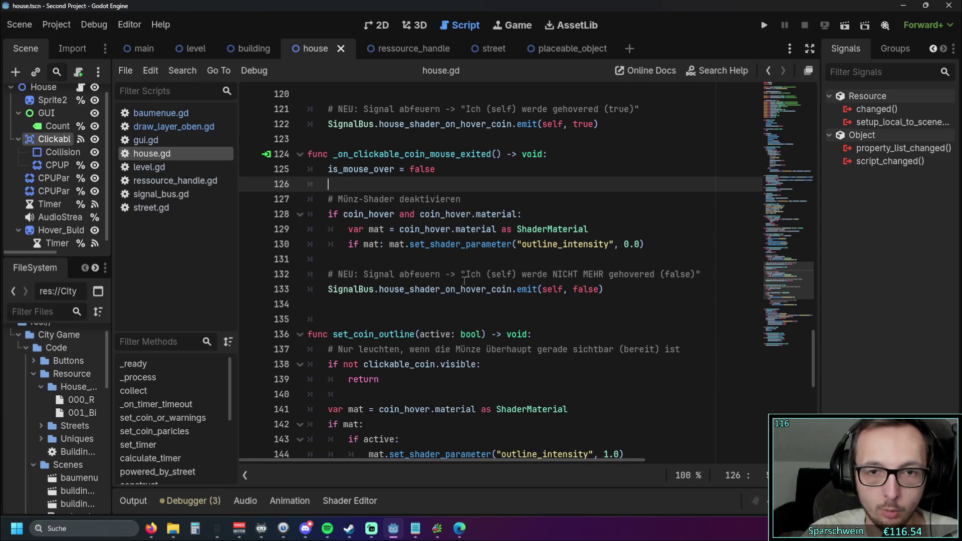
click(441, 291)
drag(379, 289, 440, 289)
click(493, 291)
click(544, 289)
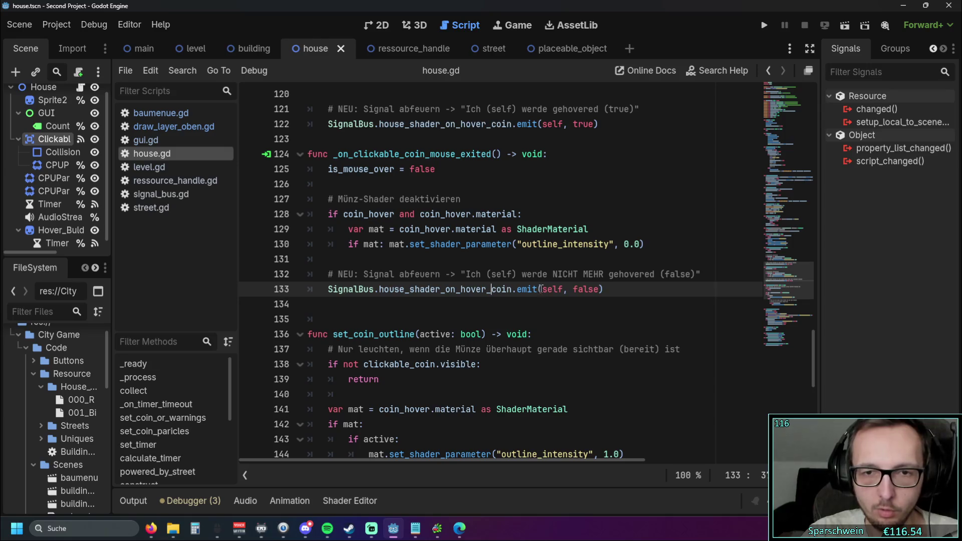
double_click(551, 289)
double_click(585, 289)
scroll(570, 164, up, 1)
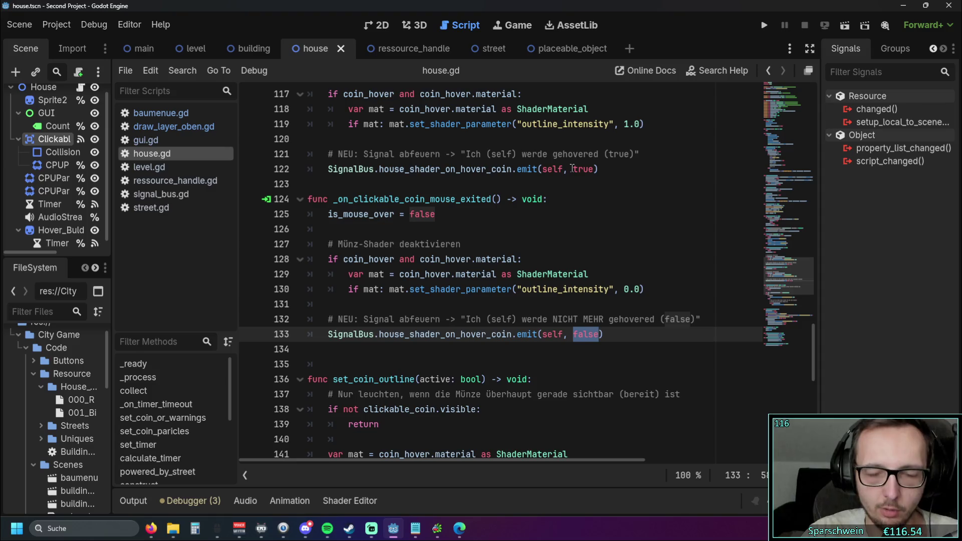
click(168, 154)
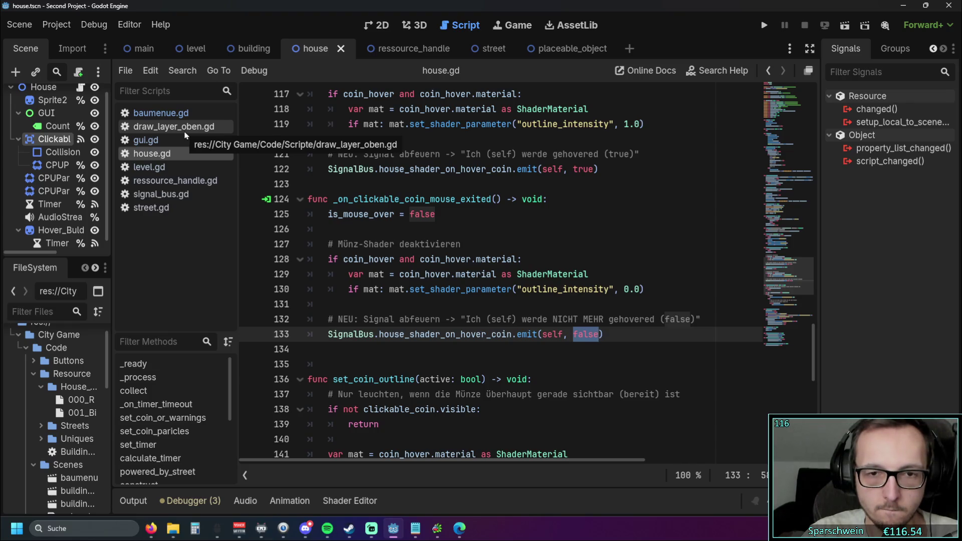
click(185, 129)
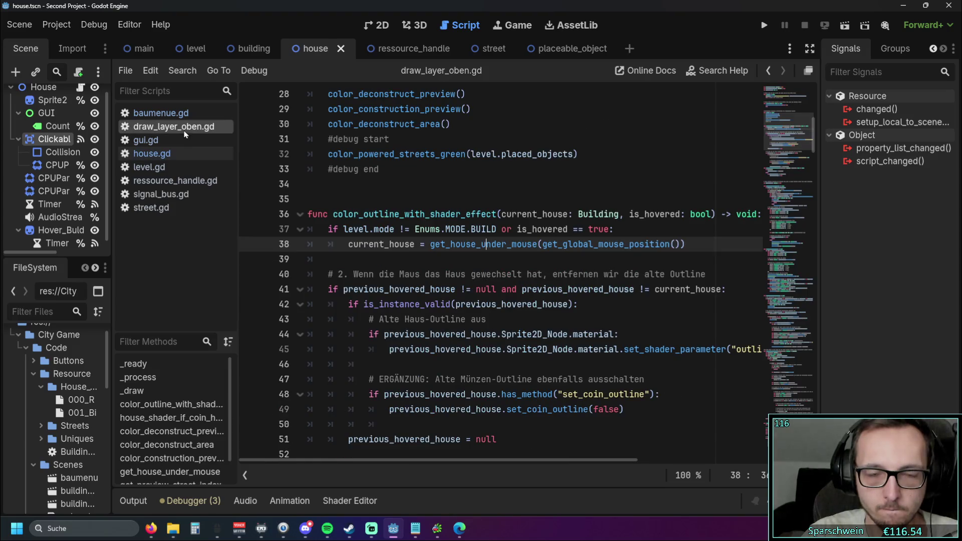
scroll(494, 214, down, 1)
click(494, 214)
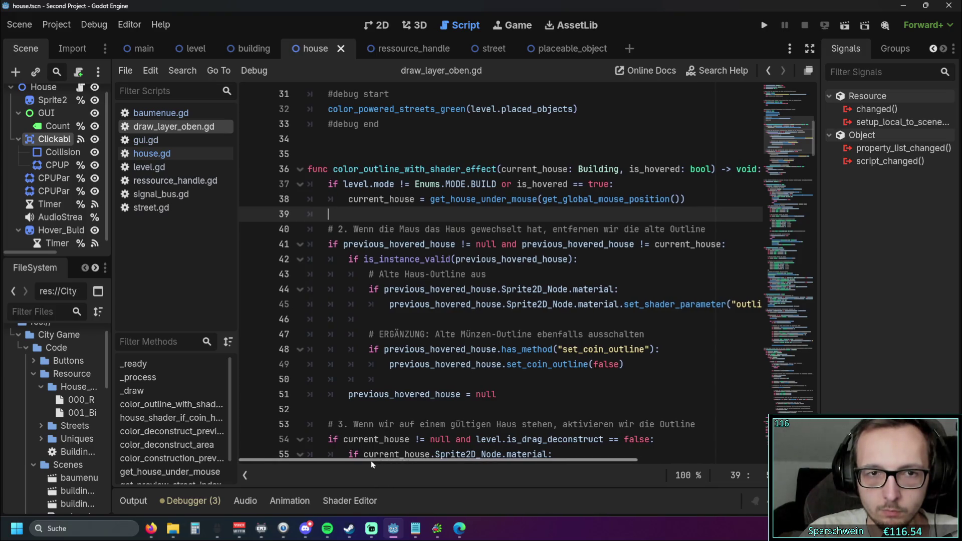
mouse_move(382, 459)
mouse_down()
mouse_move(396, 461)
mouse_move(366, 462)
mouse_up()
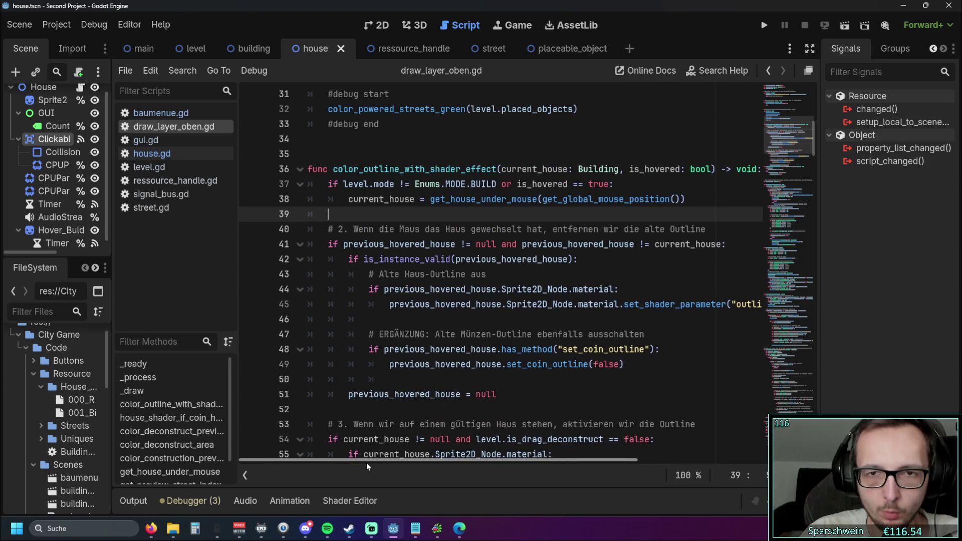
scroll(500, 210, up, 1)
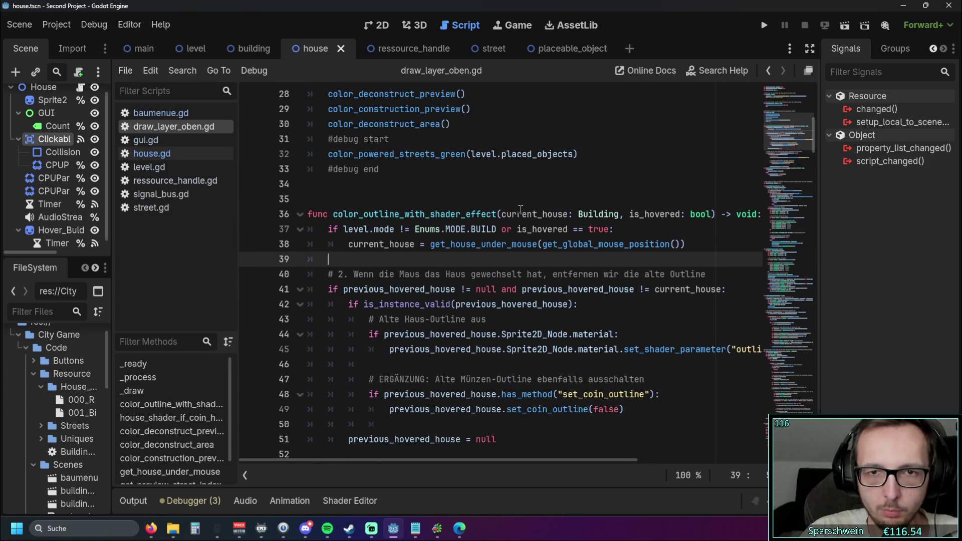
double_click(578, 214)
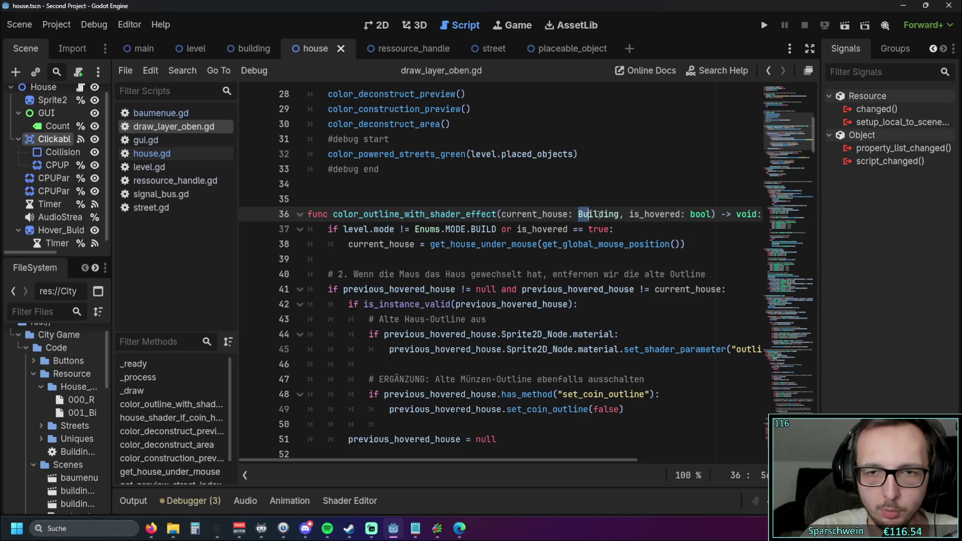
click(658, 233)
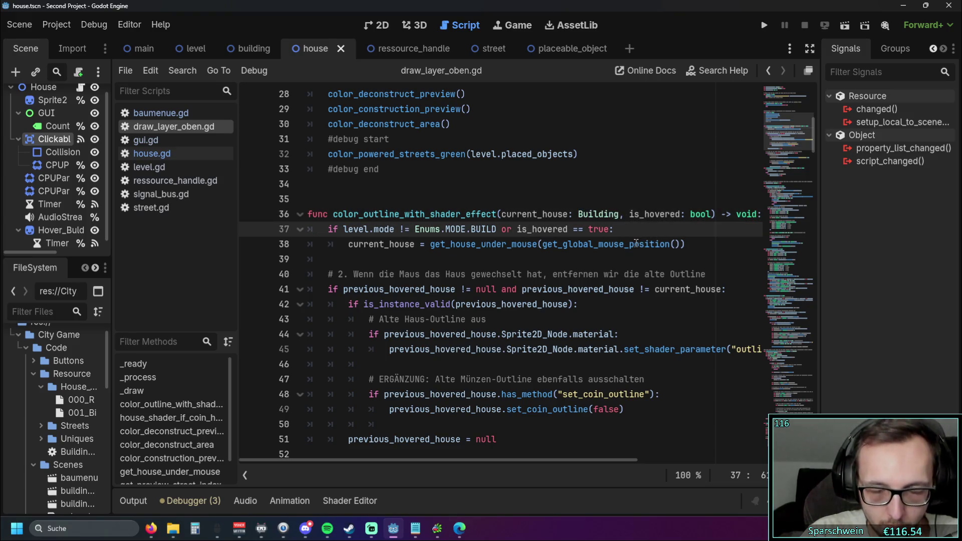
mouse_move(635, 243)
click(547, 213)
scroll(571, 229, up, 2)
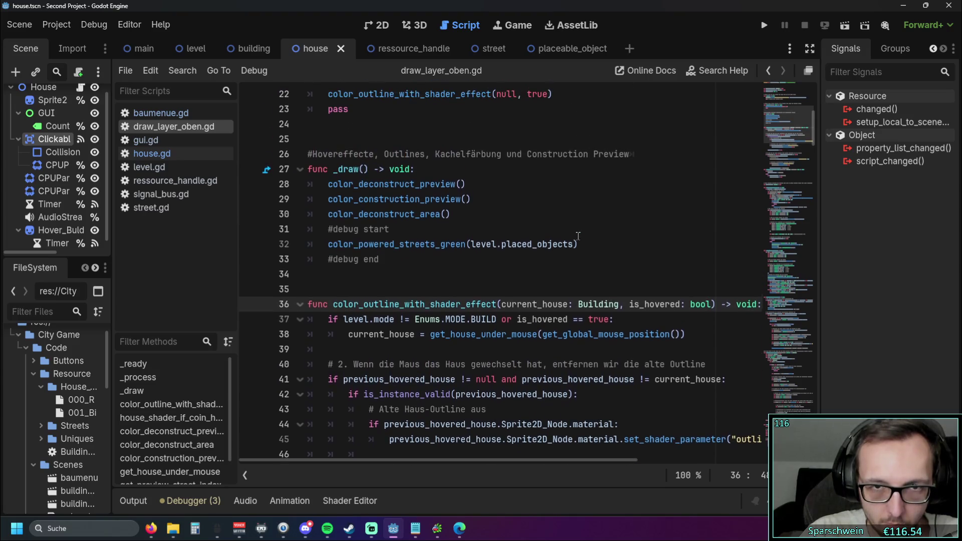
scroll(578, 235, down, 2)
click(563, 264)
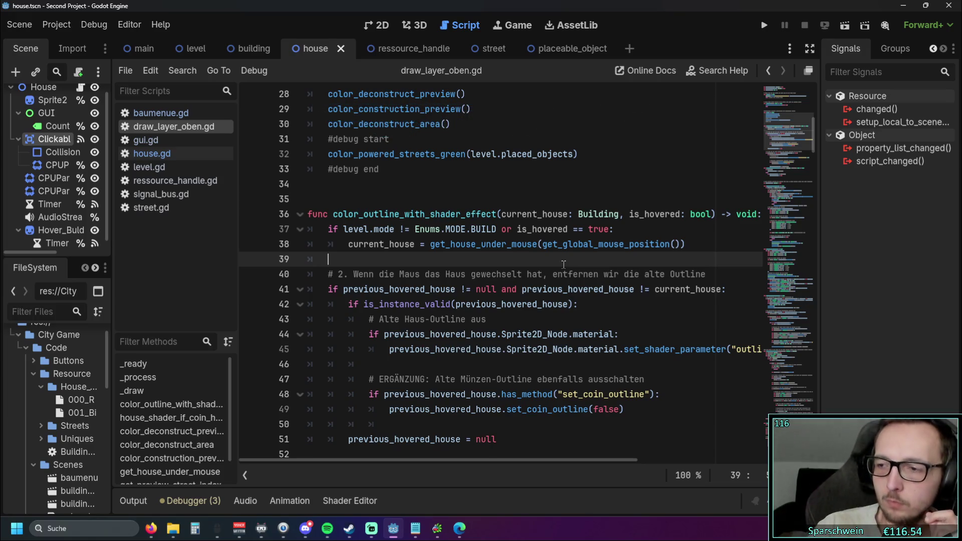
key(alt+Tab)
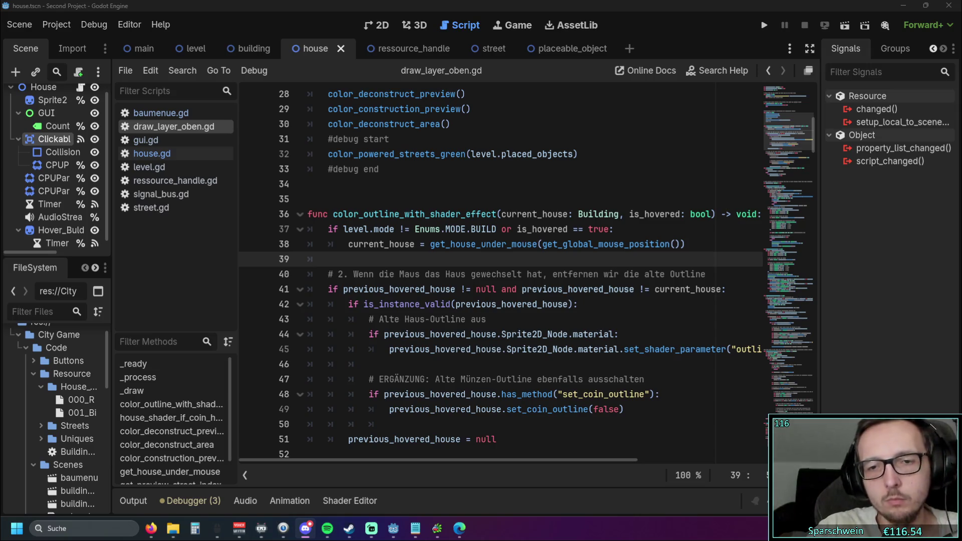
click(601, 325)
Step: Undo edits until color_outline_with_shader_effect() takes no parameters and declares a local current_house
key(ctrl+z)
key(ctrl+z)
key(ctrl+z)
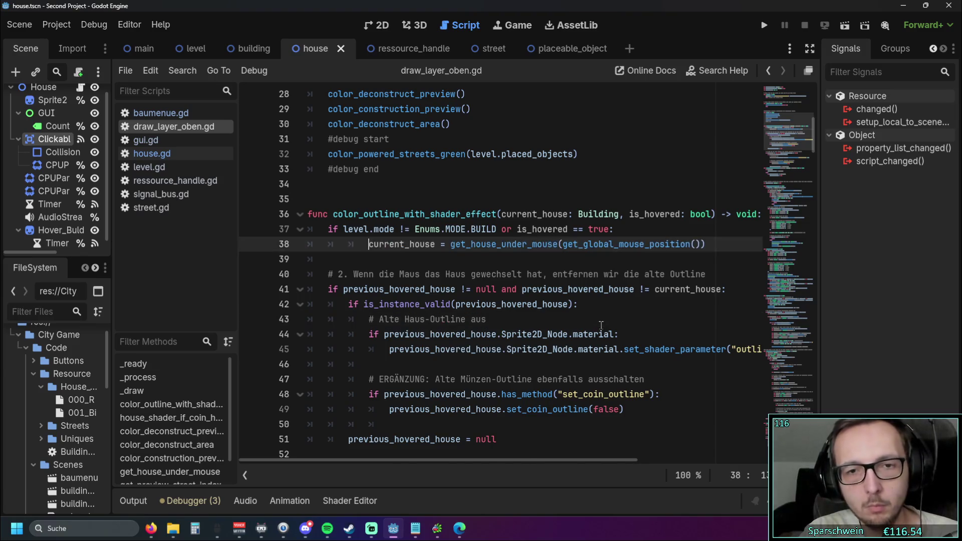
key(ctrl+z)
key(ctrl+z)
key(ctrl+z)
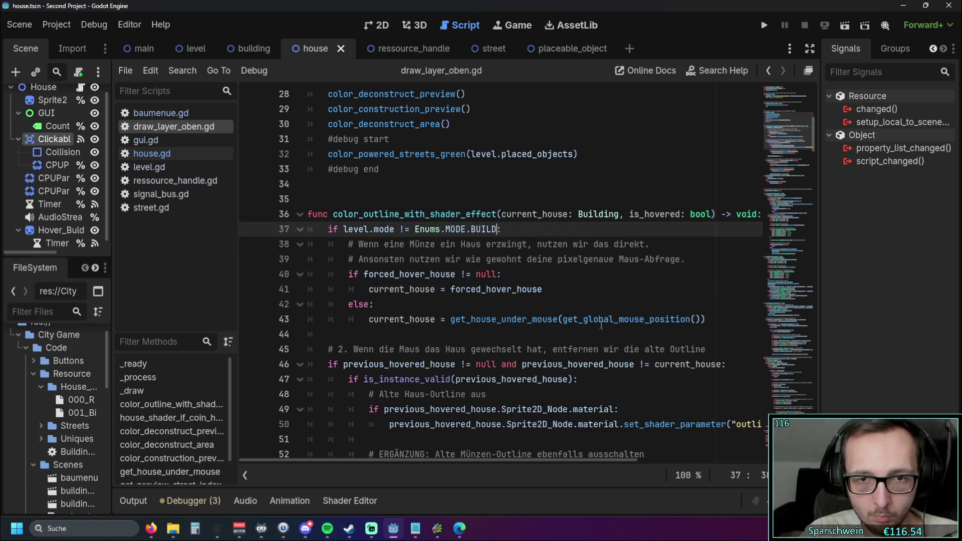
key(ctrl+z)
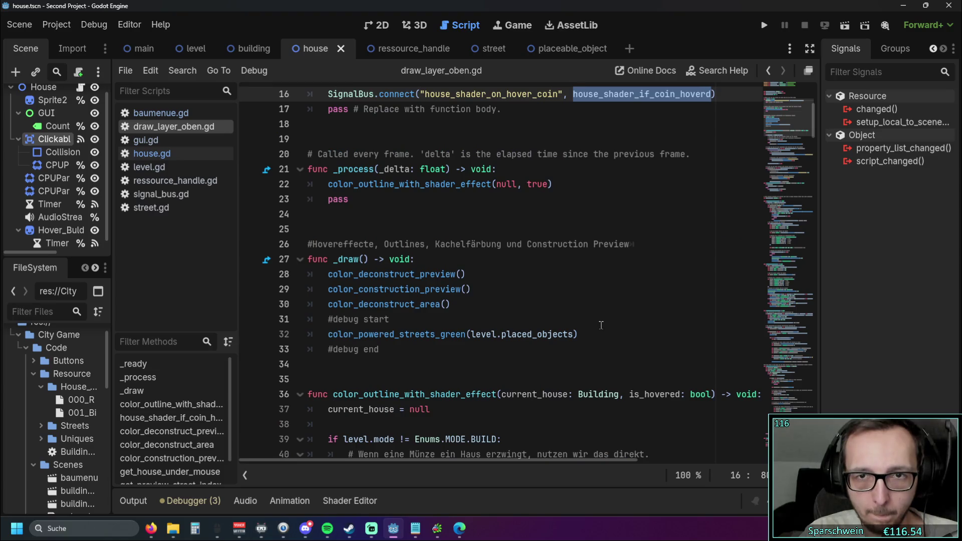
key(ctrl+z)
key(ctrl+z)
key(ctrl+z)
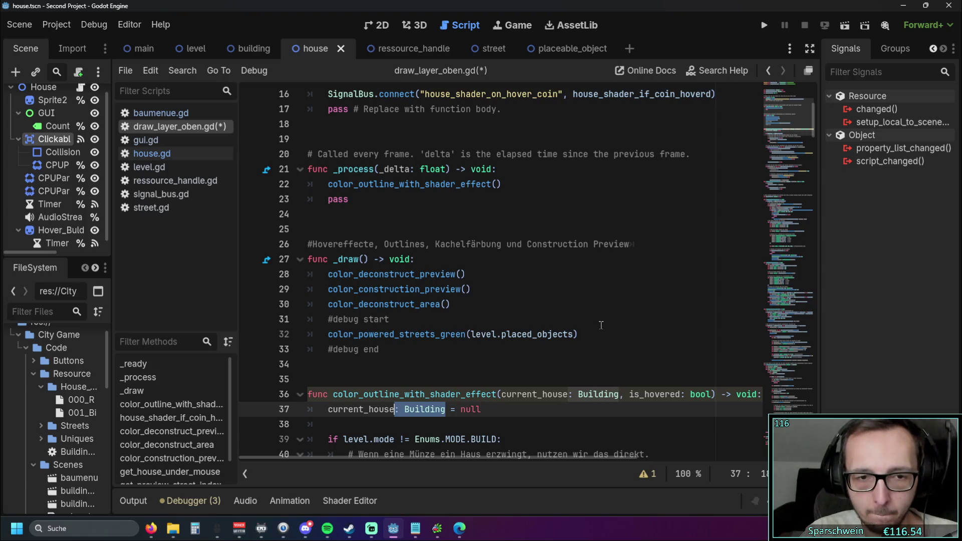
key(ctrl+z)
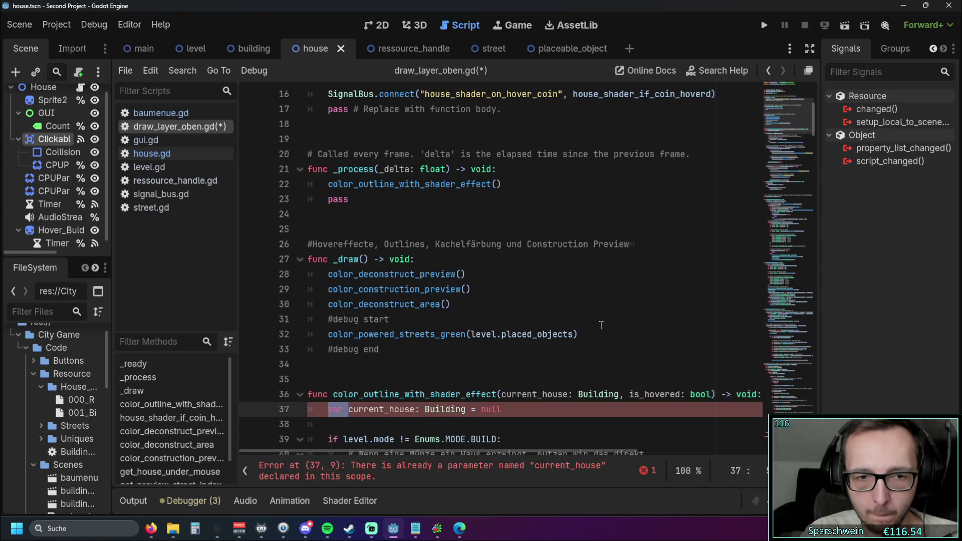
key(ctrl+z)
key(ctrl+z)
key(ctrl+z)
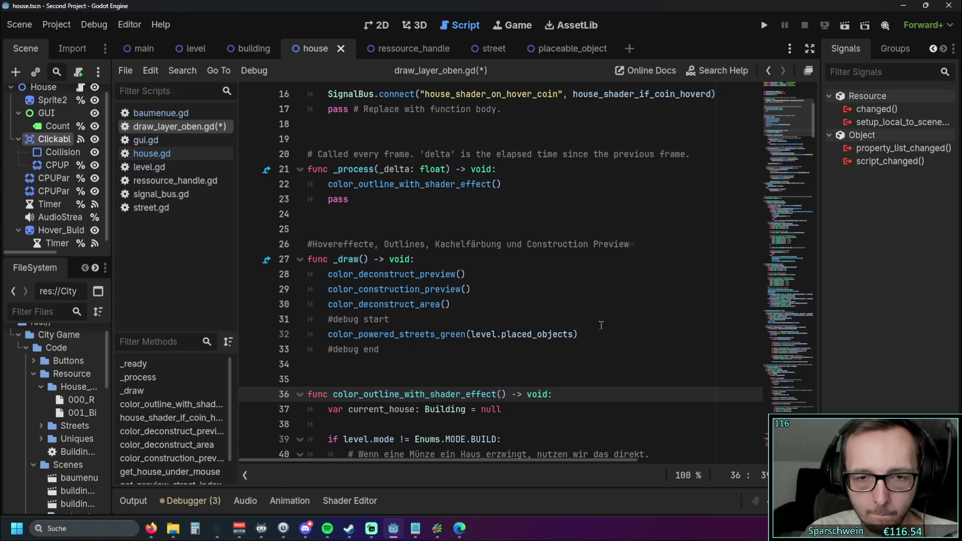
scroll(601, 325, down, 4)
scroll(602, 321, down, 6)
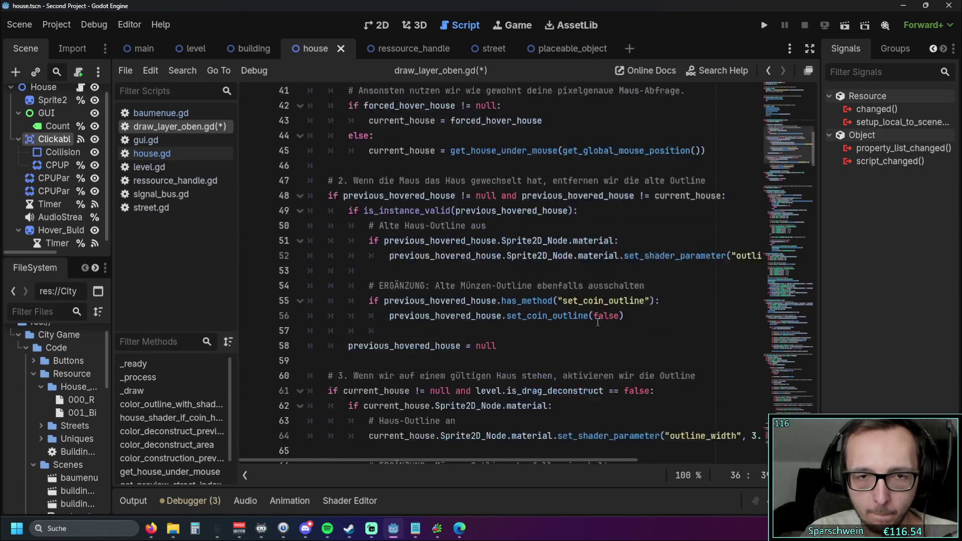
click(611, 289)
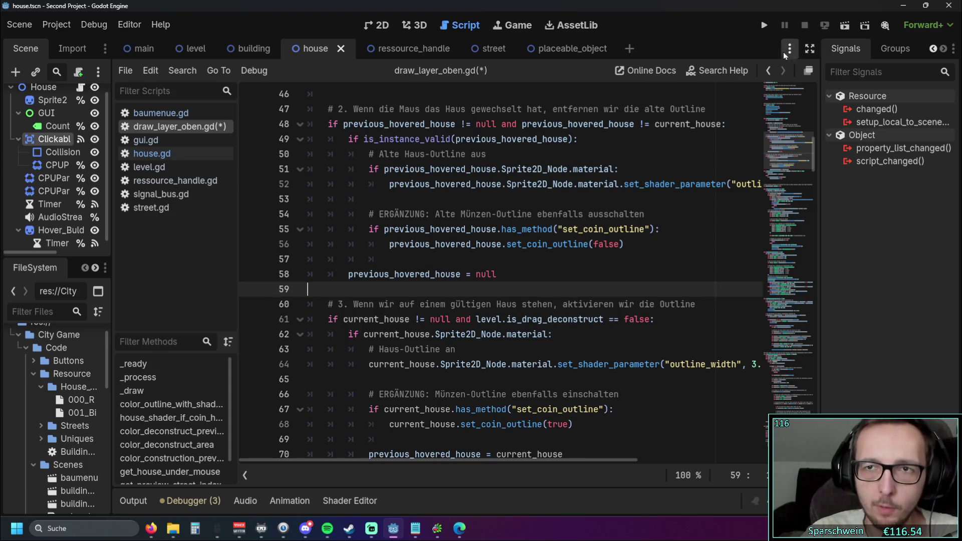
Step: Run the game with F5 and lay a long street diagonally across the grid
key(F5)
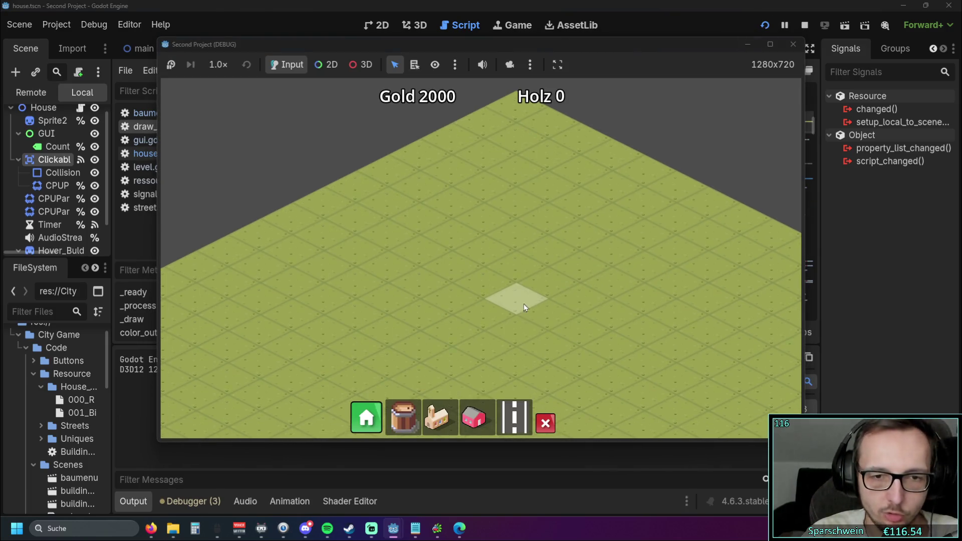
click(514, 418)
drag(581, 234, 389, 378)
Step: Place the church beside the street, watch the coin houses appear, then stop the game
click(440, 417)
click(408, 353)
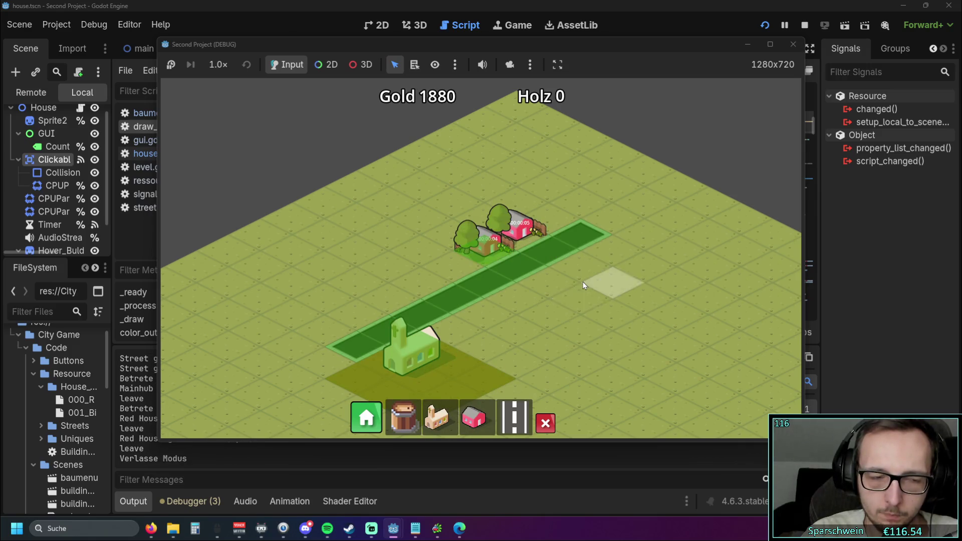
scroll(590, 274, up, 2)
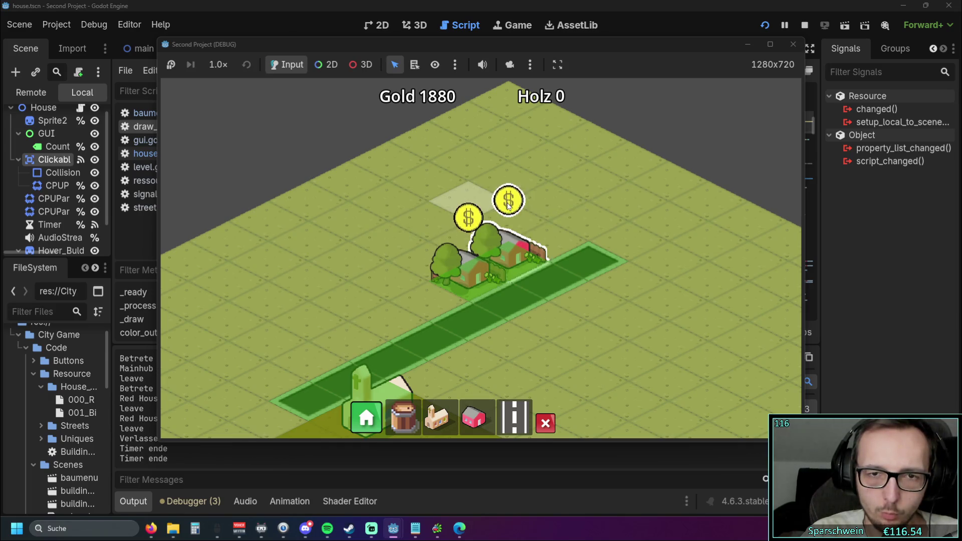
click(796, 44)
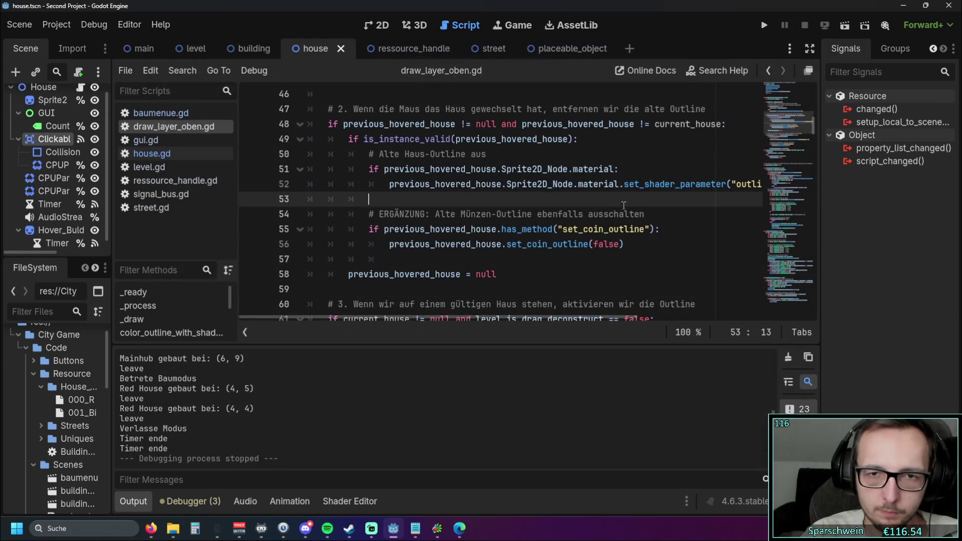
Step: Collapse the bottom Output log so the script editor fills the window
click(133, 501)
scroll(552, 254, down, 4)
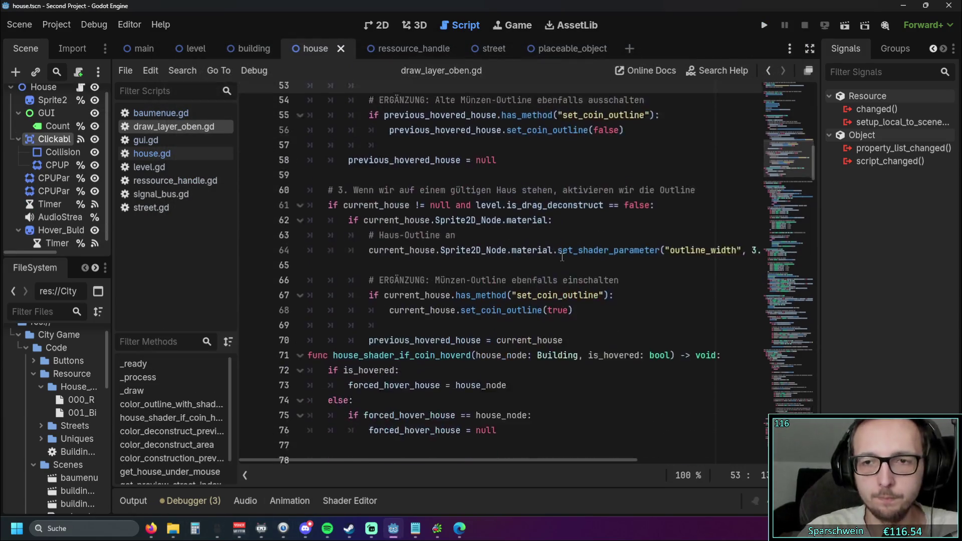
scroll(551, 254, up, 1)
scroll(511, 261, down, 1)
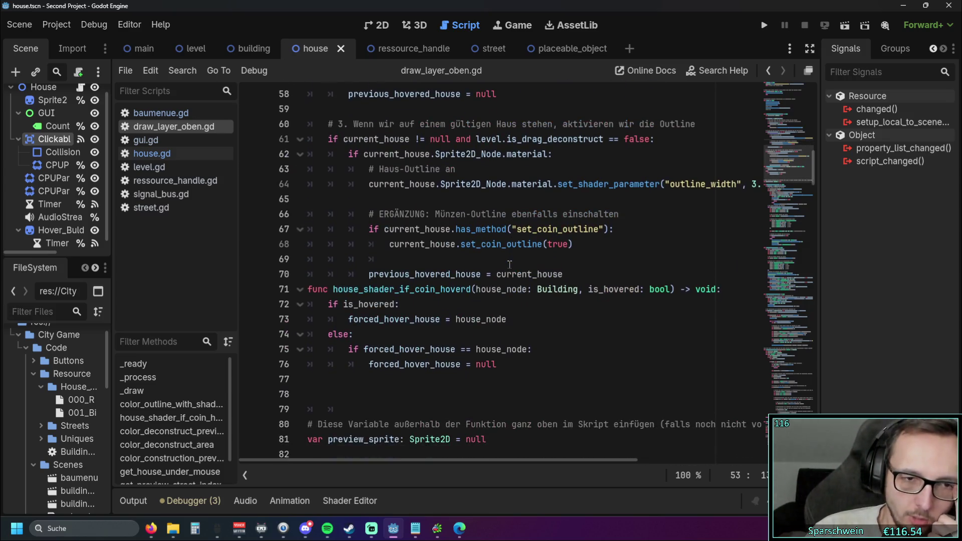
Step: Highlight the house_shader_if_coin_hoverd function on lines 71–76, then deselect it
drag(501, 364, 307, 289)
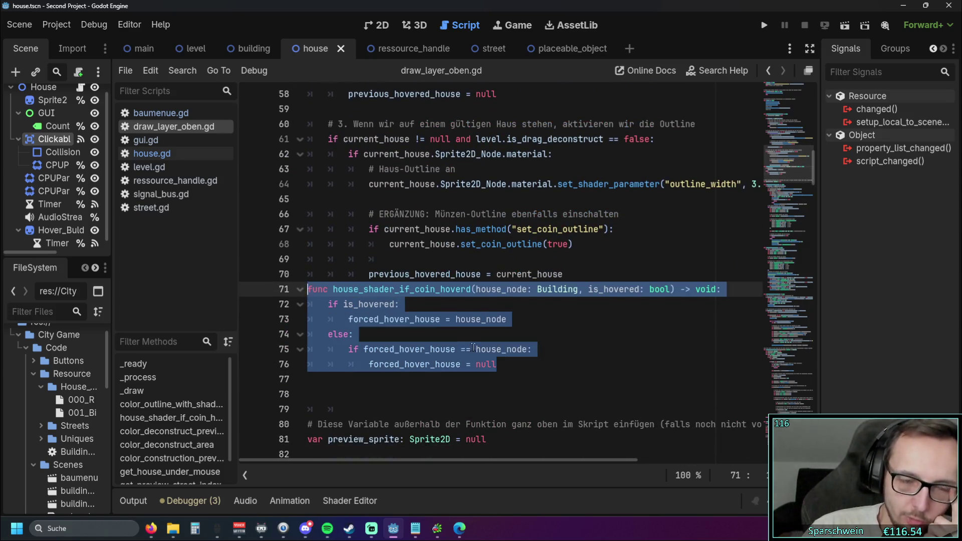
click(531, 349)
mouse_move(529, 375)
mouse_down()
mouse_move(311, 302)
mouse_move(313, 284)
mouse_up()
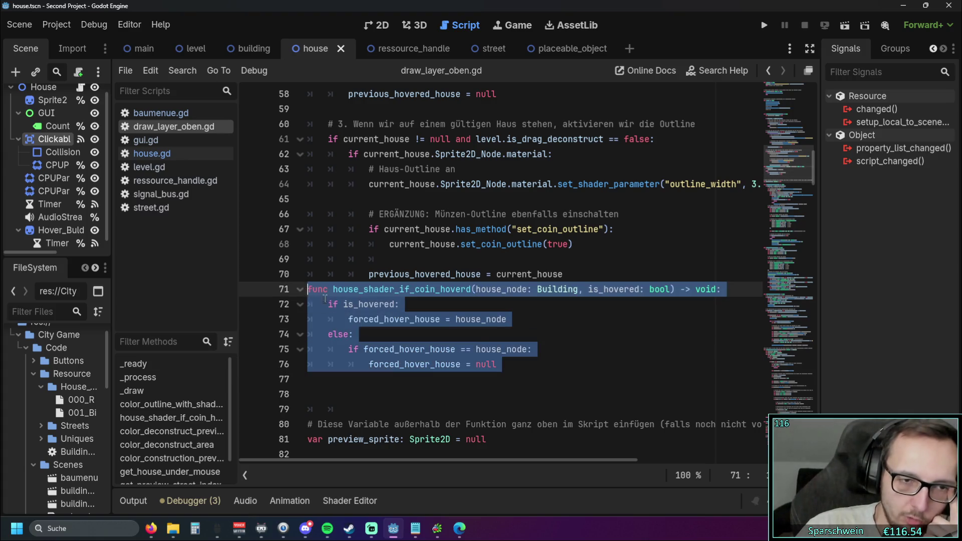
click(570, 365)
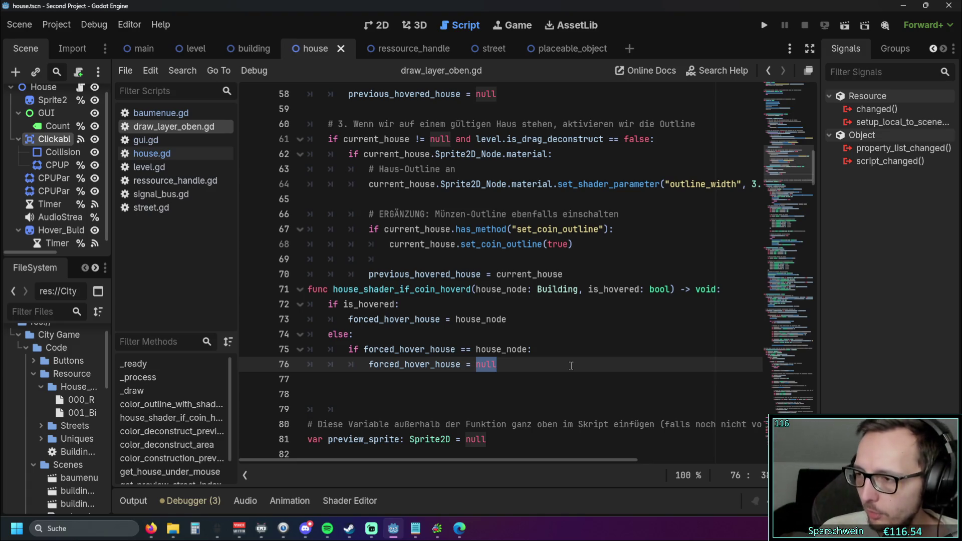
scroll(527, 328, down, 15)
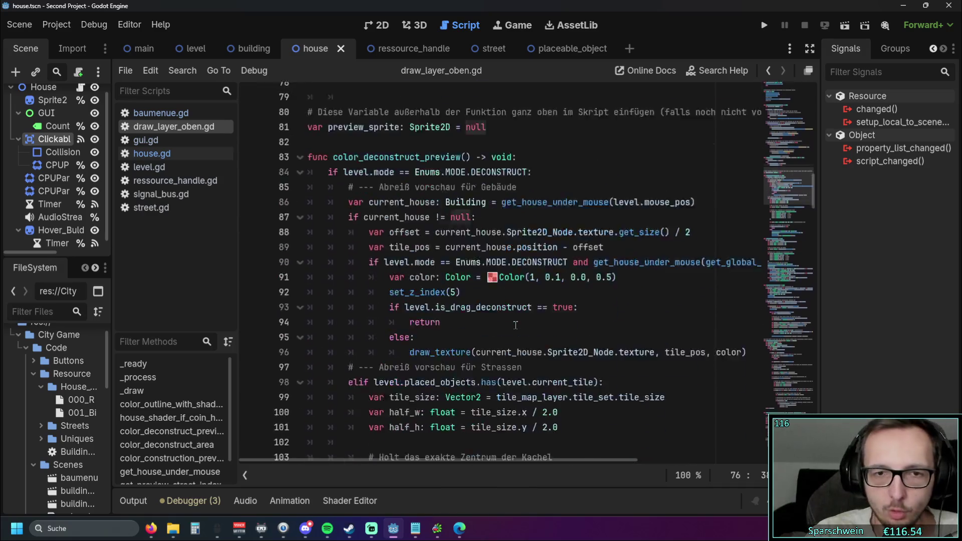
scroll(515, 327, down, 20)
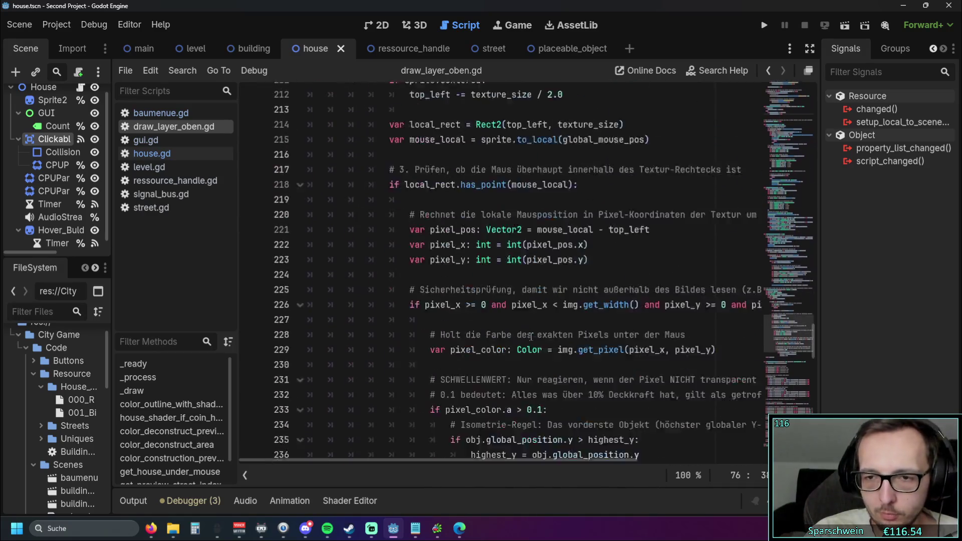
scroll(529, 335, down, 20)
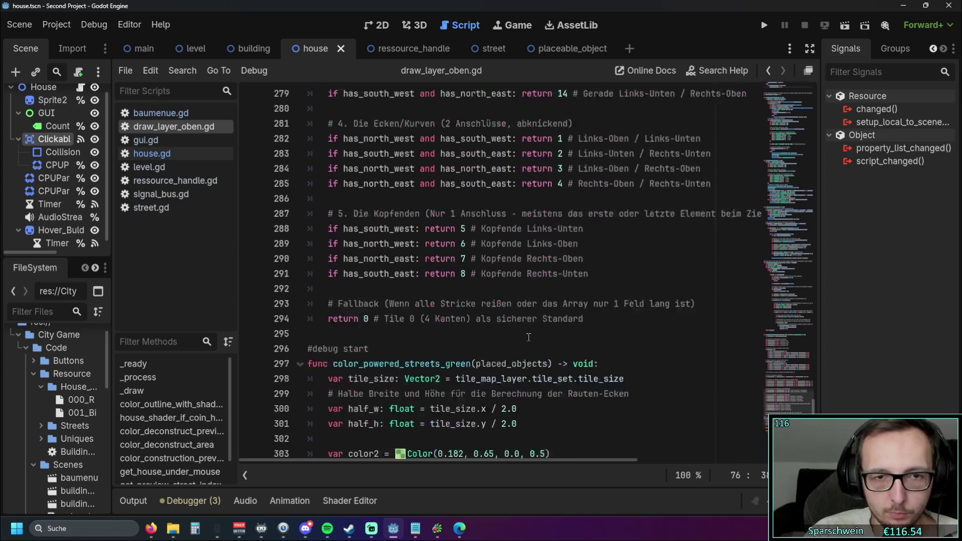
scroll(526, 340, up, 20)
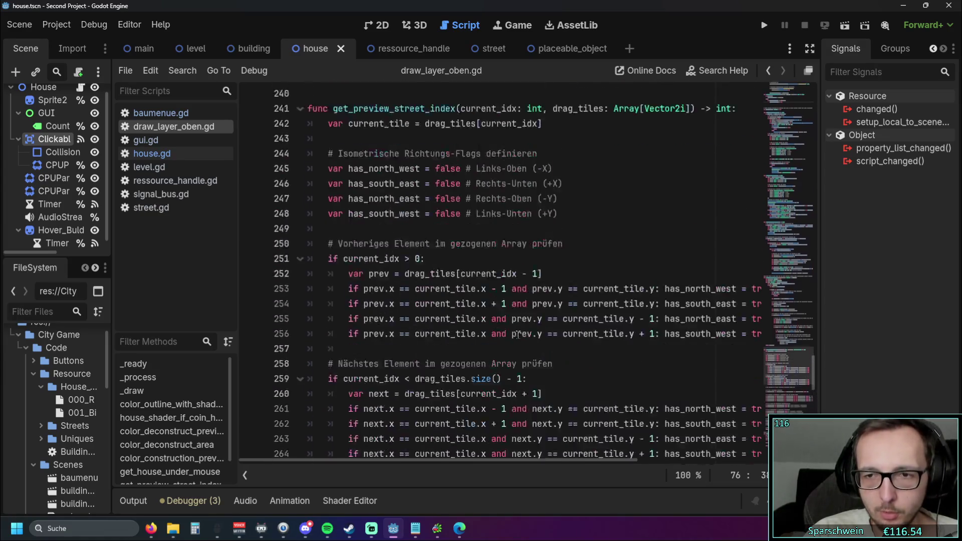
scroll(518, 333, up, 5)
click(364, 190)
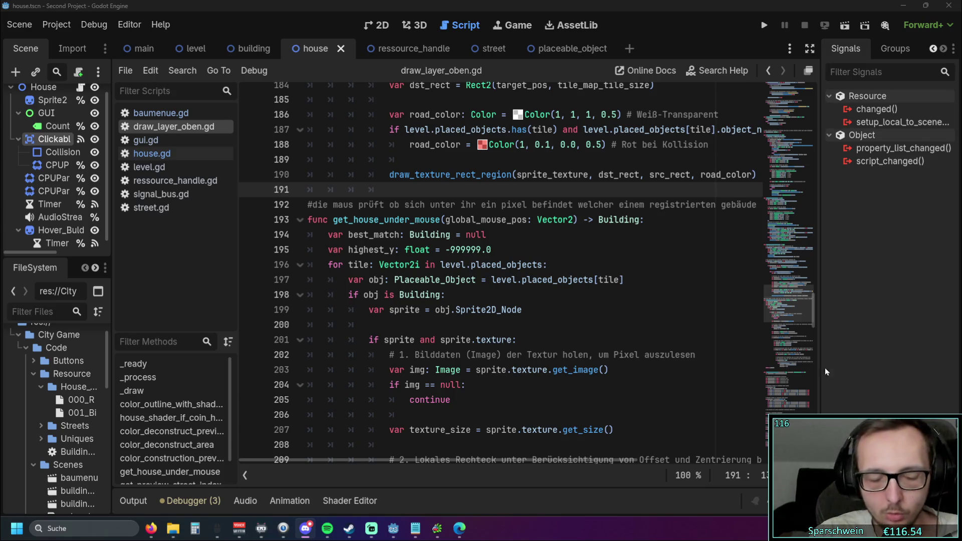
scroll(490, 327, up, 20)
click(491, 327)
scroll(490, 326, up, 8)
scroll(490, 327, up, 20)
scroll(476, 317, up, 5)
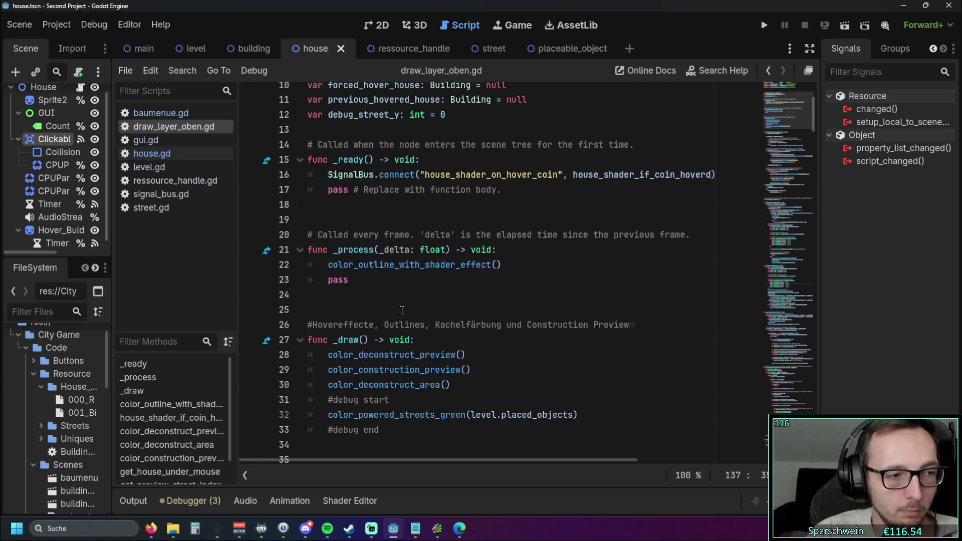
click(398, 282)
click(513, 268)
Step: Paste the hover code into _process, drop the duplicate header, keep current_hover above _process
text(var current_hover = null  func _process(_delta):     var hit = get_object_under_mouse()      if hit != current_hover:         if current_hover:             current_hover.set_hover(false)         current_hover = hit         if current_hover:             current_hover.set_hover(true))
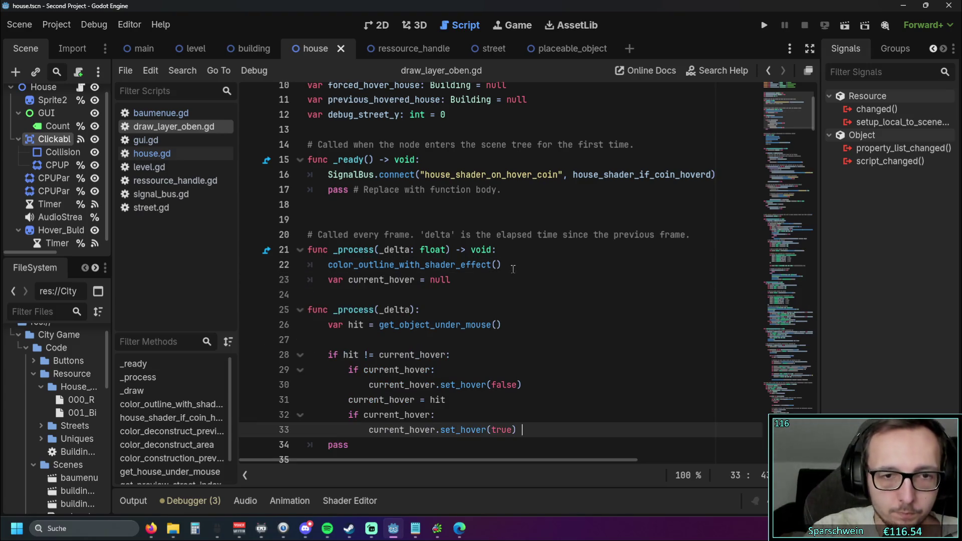
scroll(455, 244, down, 1)
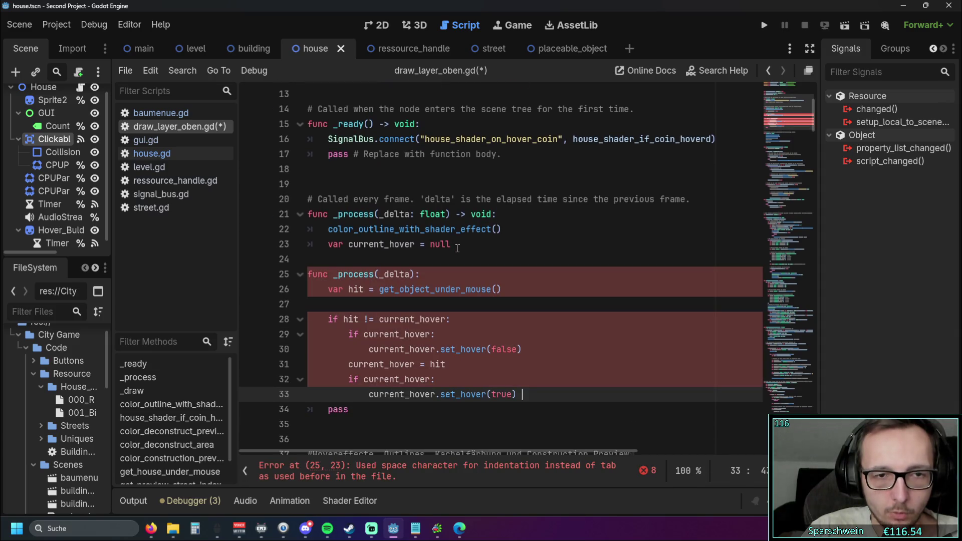
drag(422, 274, 308, 274)
key(BackSpace)
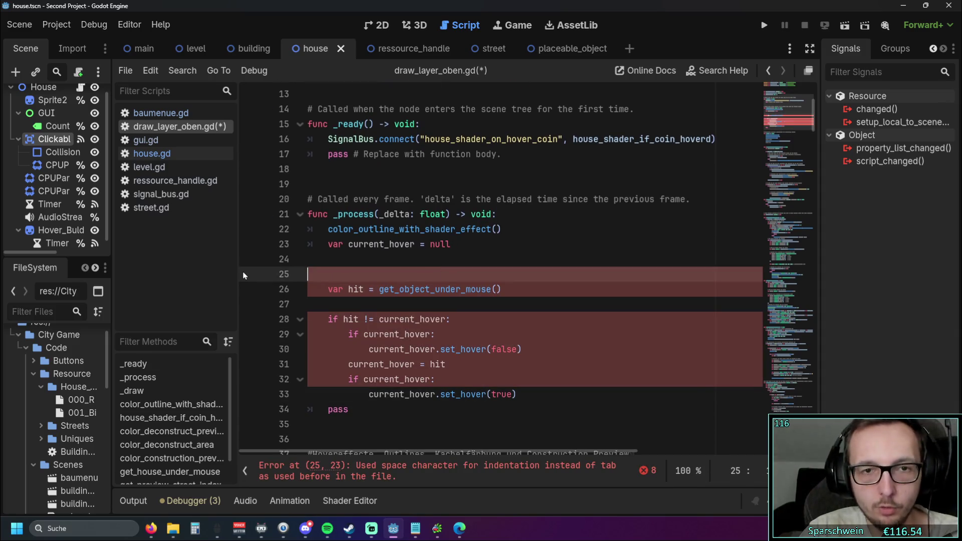
key(BackSpace)
drag(457, 248, 265, 252)
key(BackSpace)
key(BackSpace)
scroll(334, 233, up, 1)
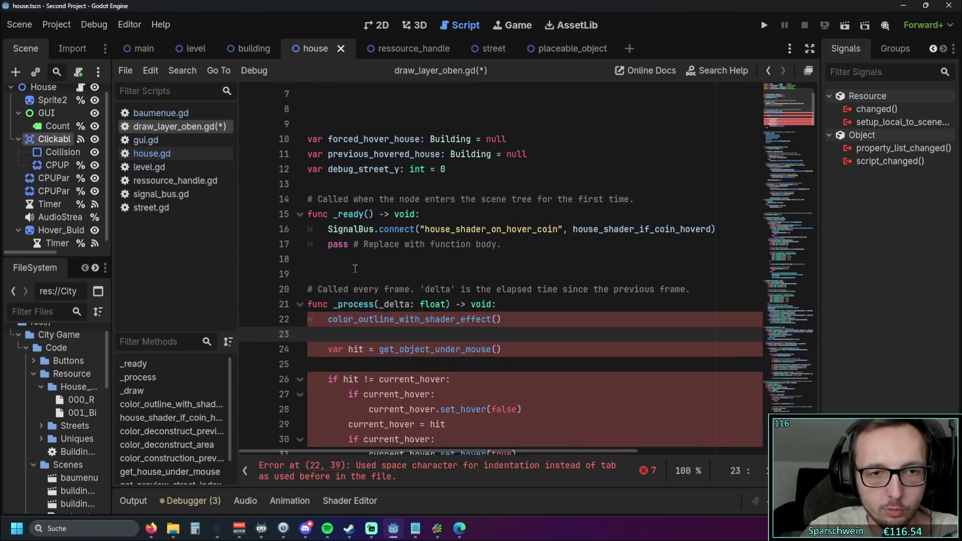
key(ctrl+z)
key(ctrl+z)
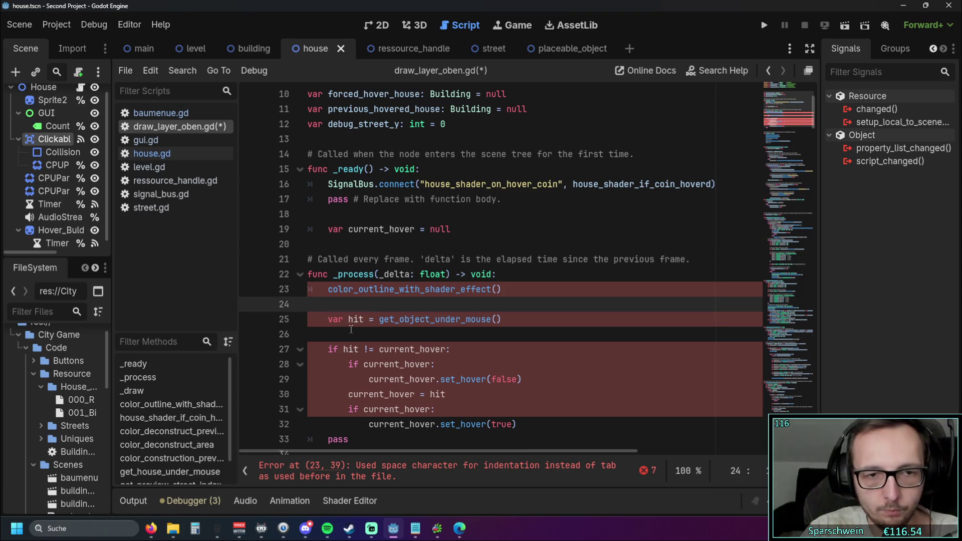
Step: Remove the empty lines around var hit and re-indent it and line 25 with tabs
drag(505, 321, 281, 321)
key(Up)
scroll(380, 320, down, 1)
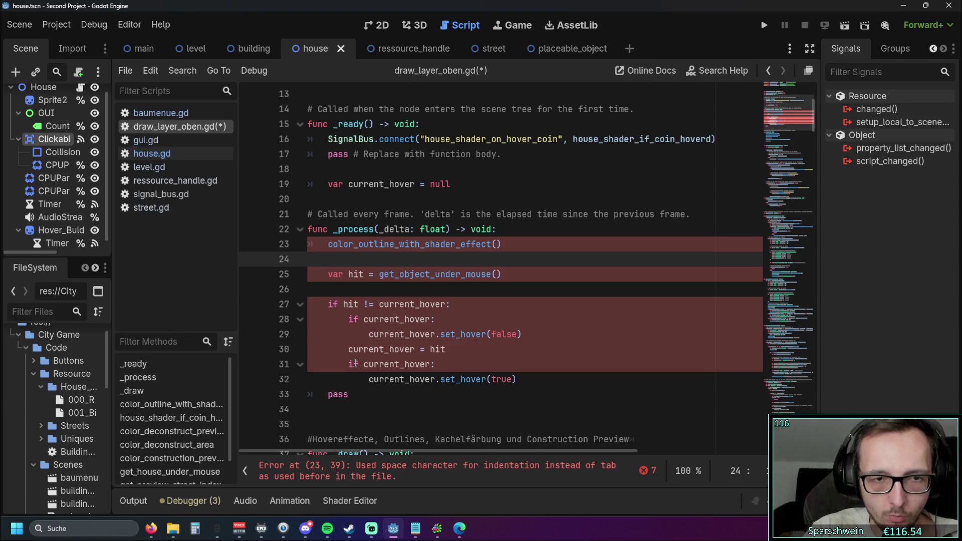
key(Delete)
key(BackSpace)
key(BackSpace)
key(BackSpace)
key(Tab)
key(Delete)
key(Down)
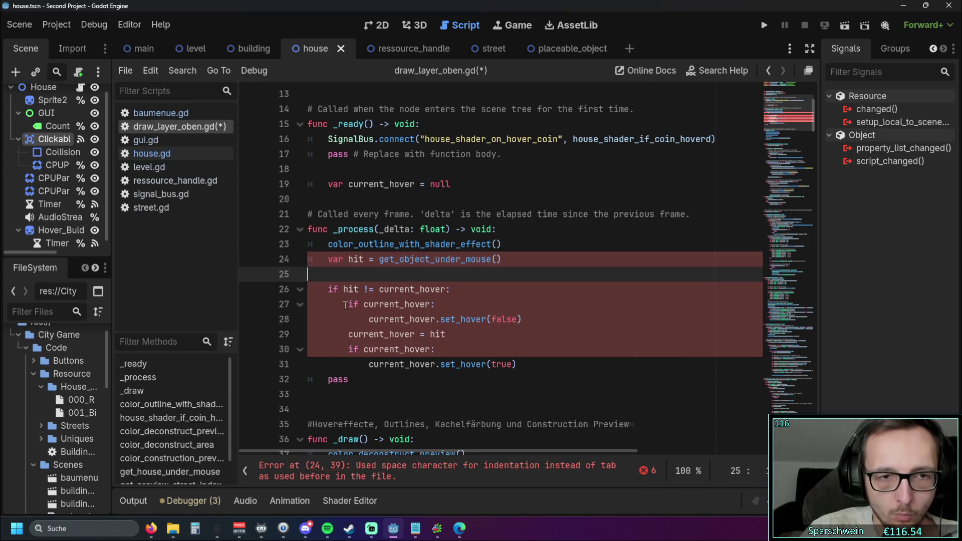
key(Delete)
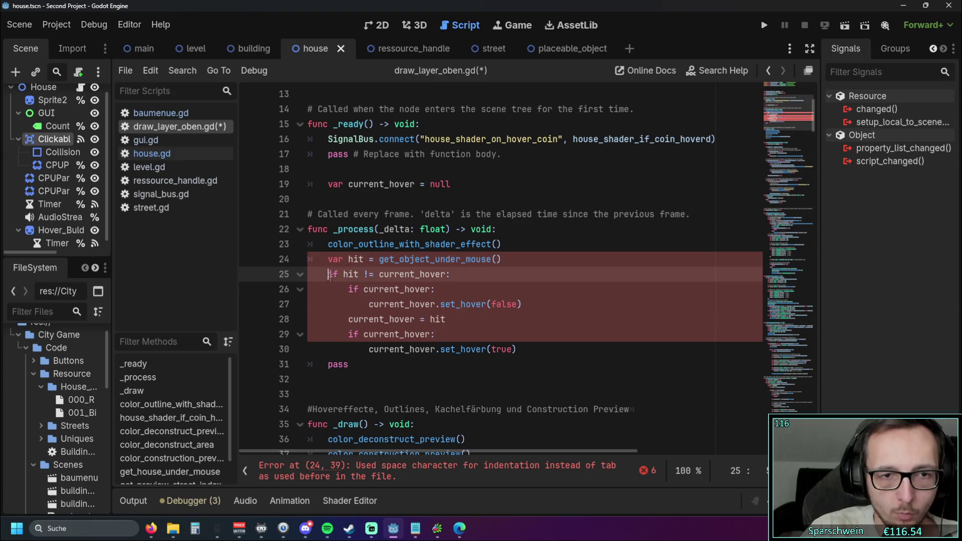
key(Delete)
key(Delete)
key(Delete)
key(Tab)
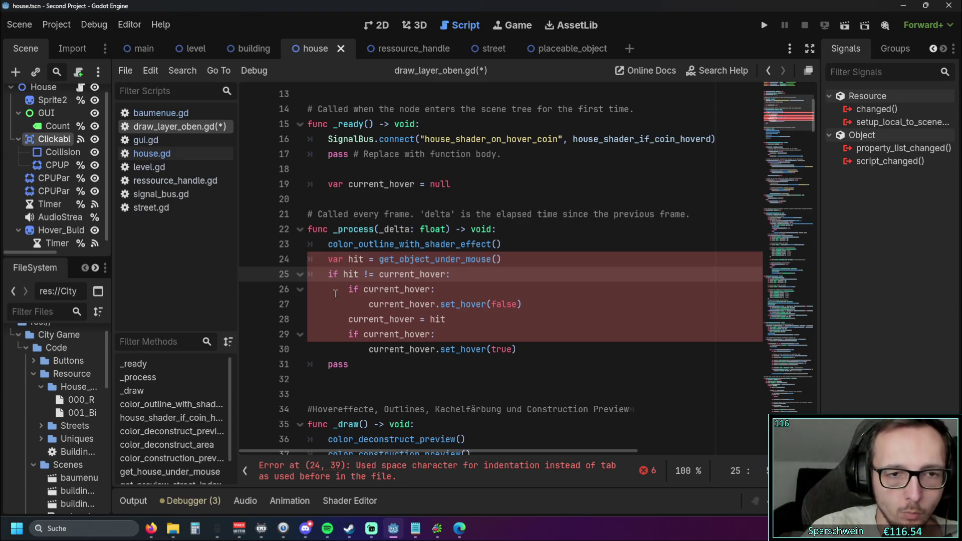
Step: Replace the leading spaces on lines 26–29 with two tabs each
key(Down)
key(Delete)
key(Delete)
key(Delete)
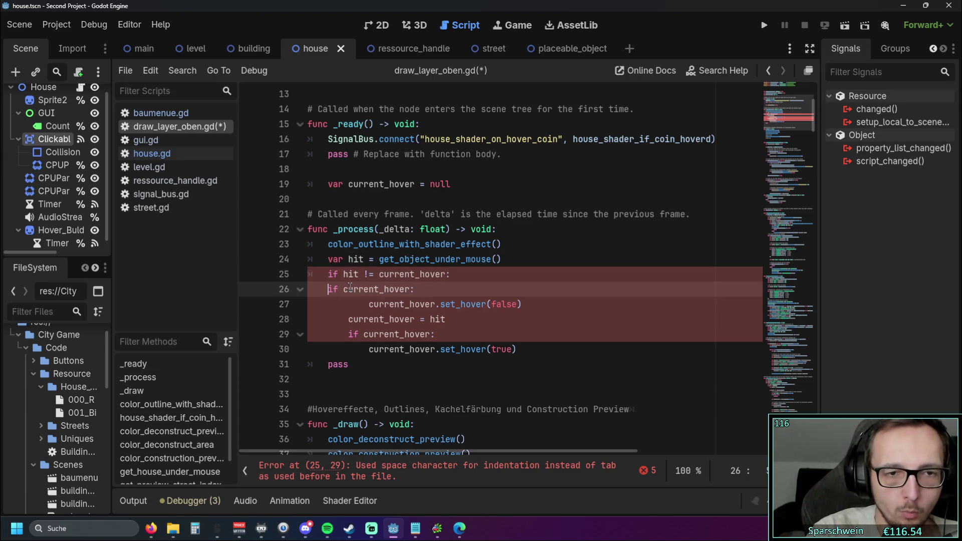
key(Tab)
key(Tab)
drag(369, 304, 298, 308)
key(Delete)
key(Tab)
key(Tab)
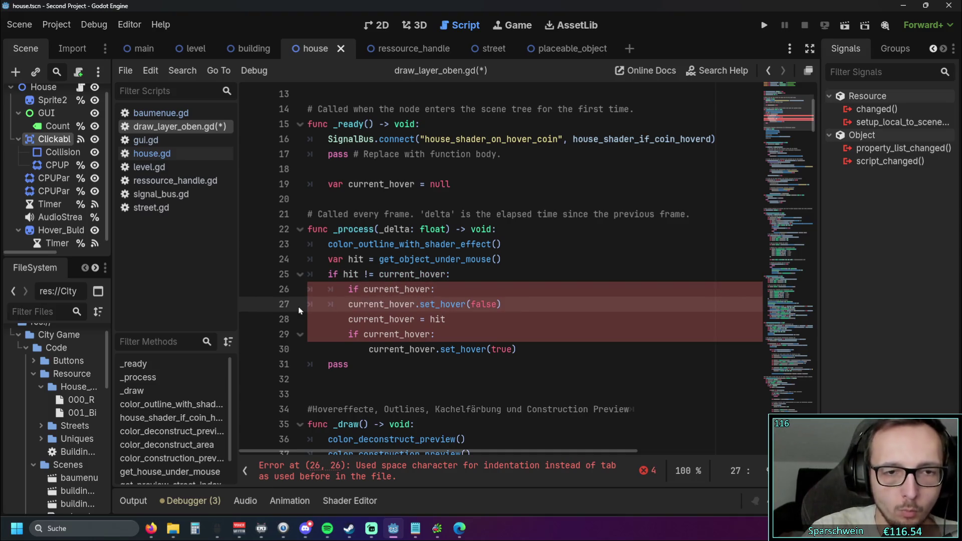
drag(349, 319, 302, 323)
key(Delete)
key(Tab)
key(Tab)
drag(350, 335, 298, 339)
key(Delete)
key(Tab)
key(Tab)
Step: Put set_hover(true) back on its own tab-indented line below the joined line
key(Down)
key(Home)
key(BackSpace)
key(BackSpace)
key(BackSpace)
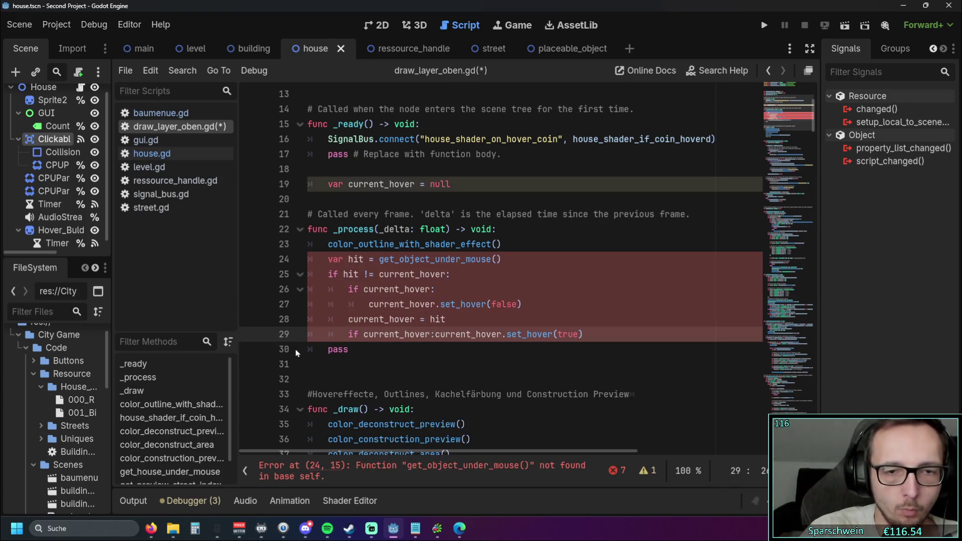
key(Return)
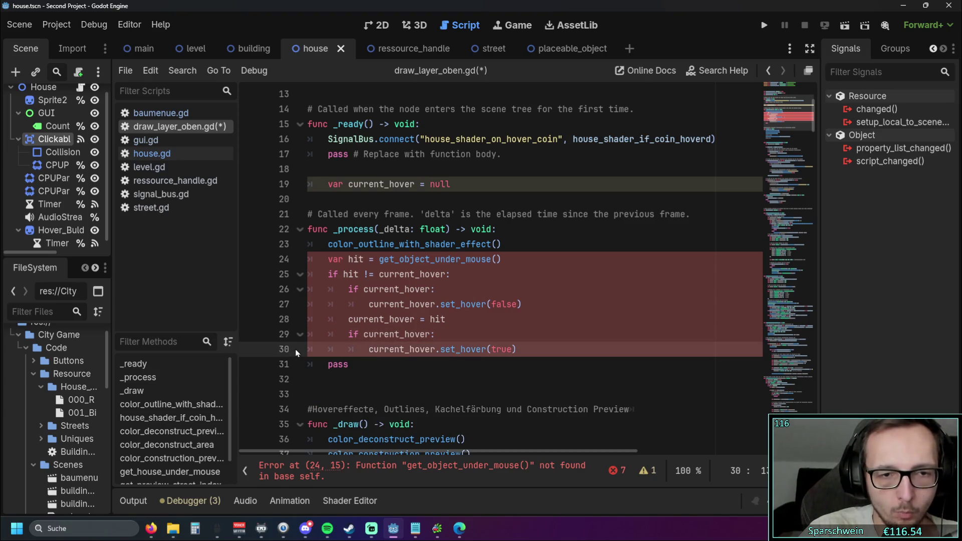
click(378, 369)
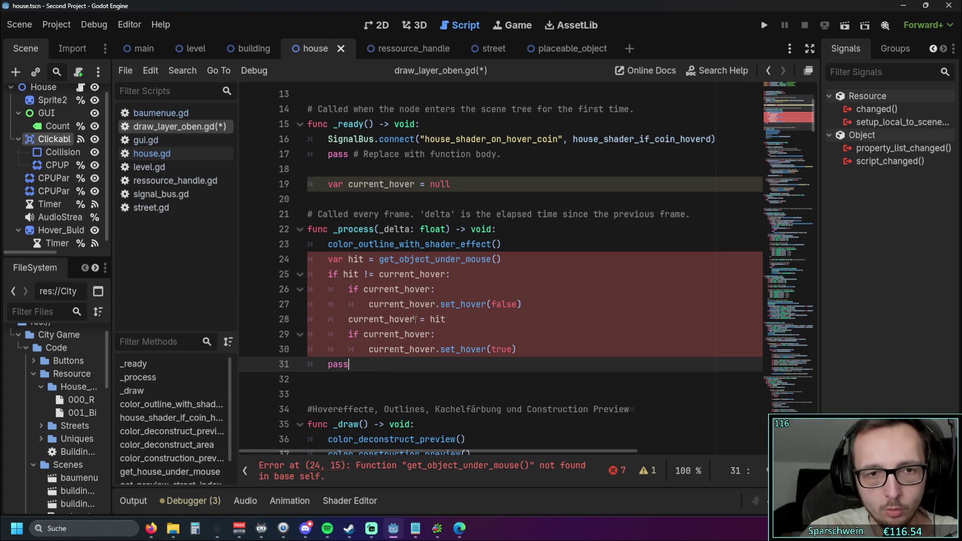
Step: Replace 'object' with 'house' in the function call on line 24
mouse_move(801, 200)
mouse_down()
mouse_move(806, 401)
mouse_move(826, 118)
mouse_up()
scroll(501, 251, down, 1)
drag(399, 280, 431, 280)
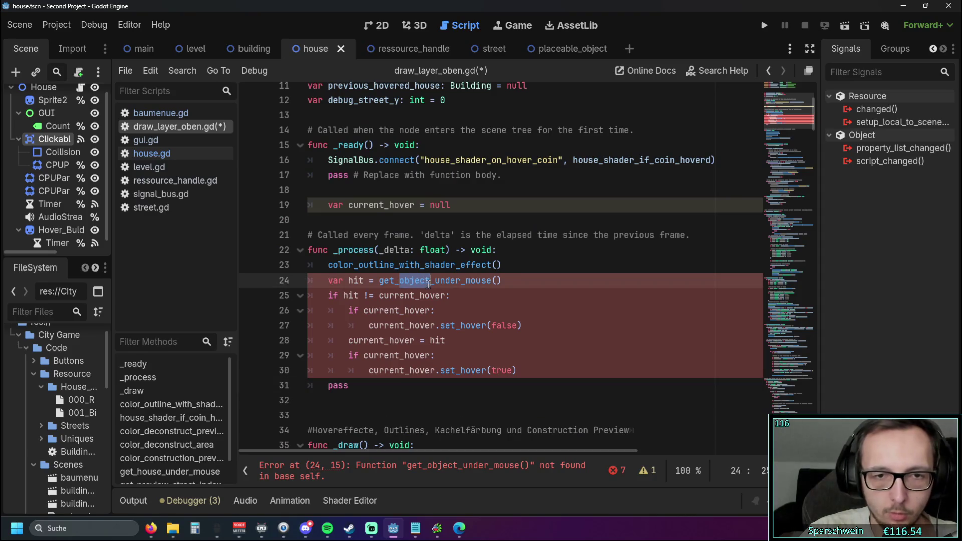
text(house)
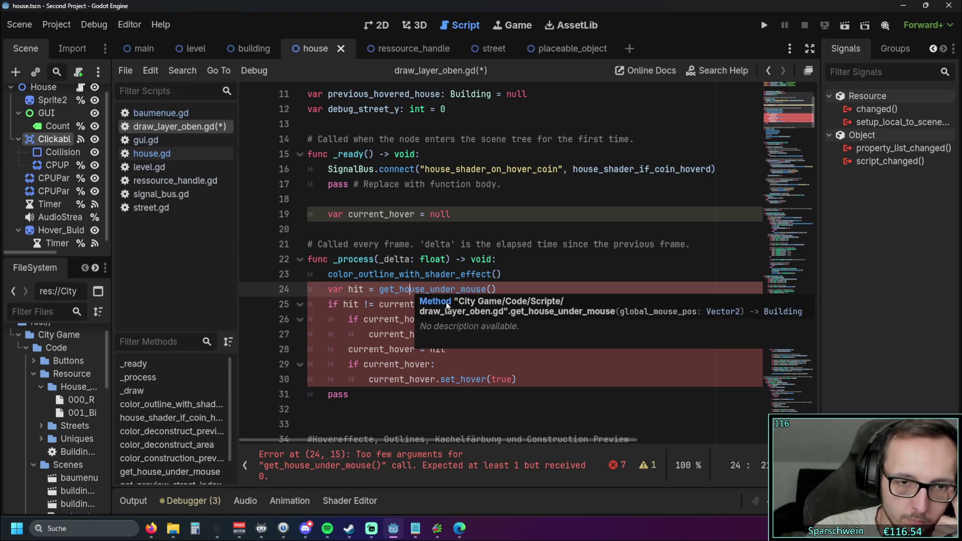
Step: Remove the stray underscore accidentally added before the call on line 24
click(384, 289)
text(_)
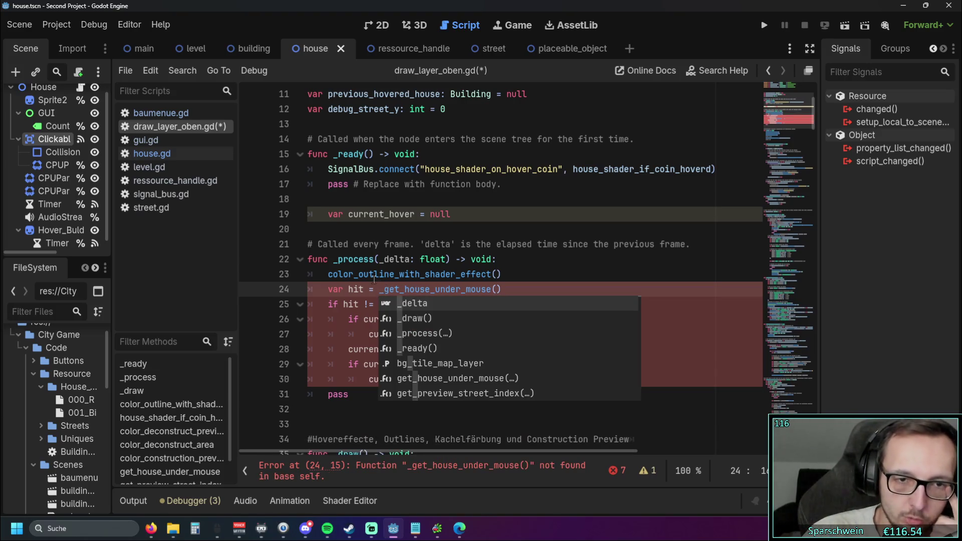
key(Escape)
key(Up)
key(Up)
key(End)
click(384, 289)
key(BackSpace)
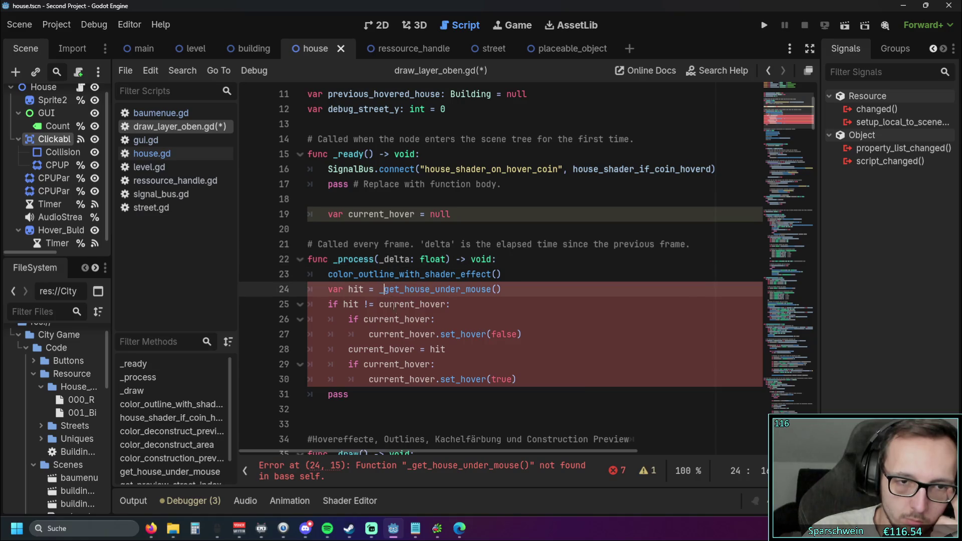
Step: Complete the name as get_house_under_mouse from autocomplete and delete the leftover duplicate _under_mouse() text
click(424, 289)
key(BackSpace)
key(BackSpace)
key(BackSpace)
text(us)
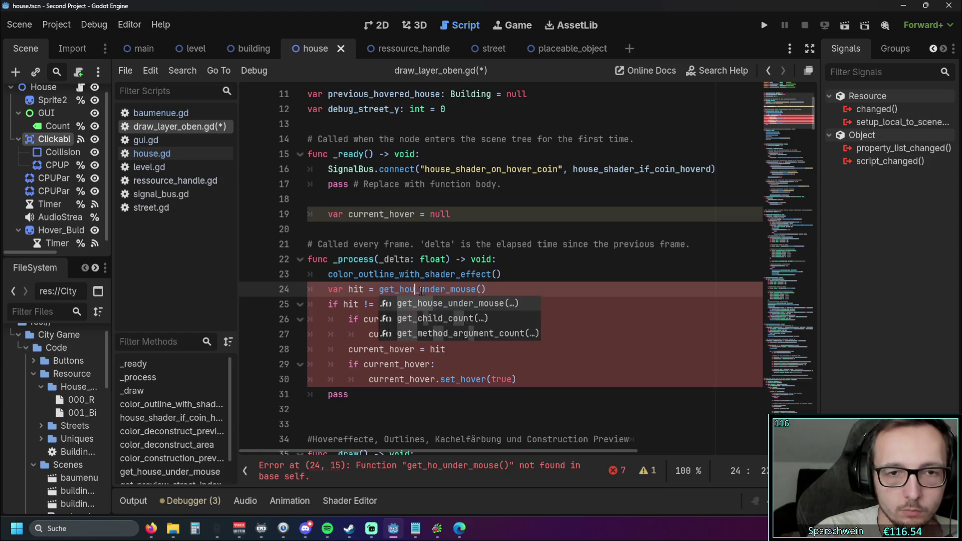
key(Return)
key(End)
key(shift+Left)
key(shift+Left)
key(shift+Left)
key(BackSpace)
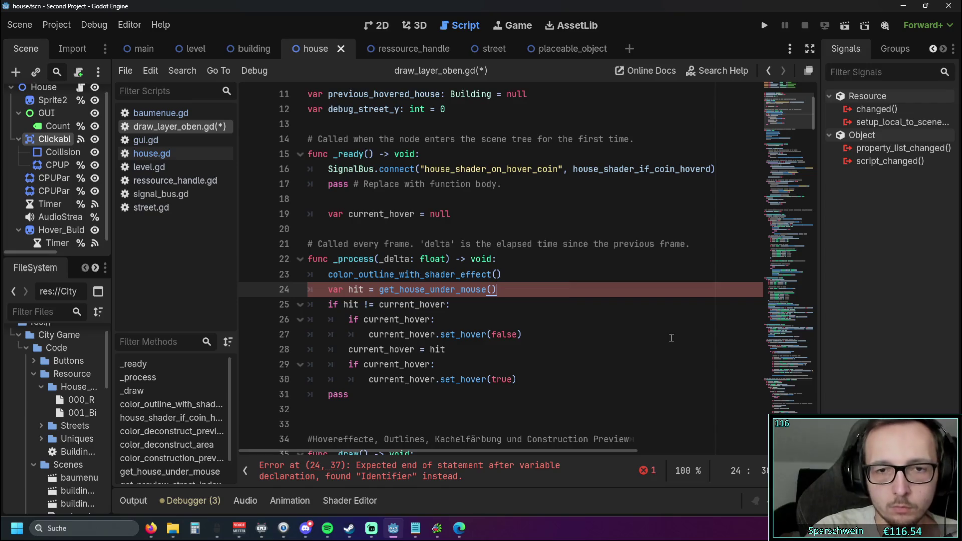
click(574, 336)
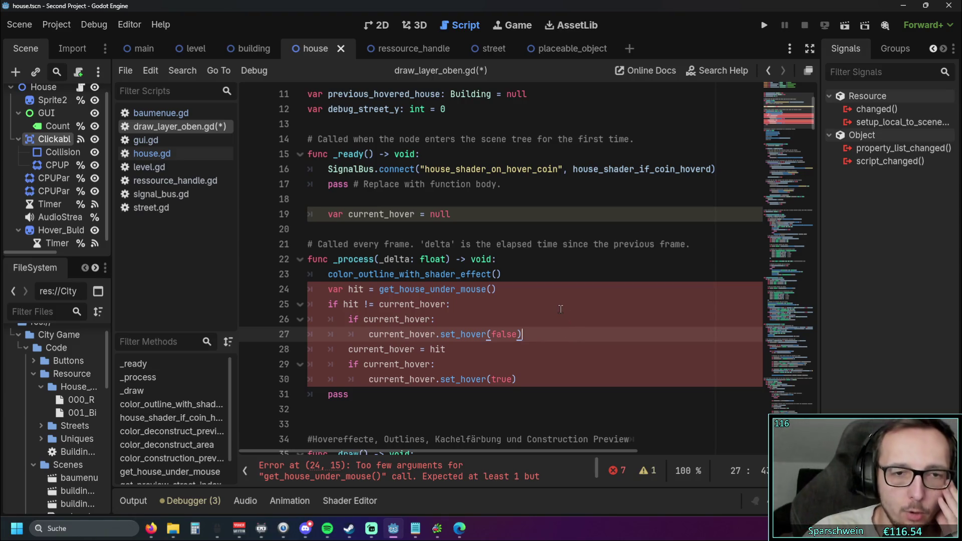
Step: Pass get_global_mouse_position() as the argument to get_house_under_mouse via autocomplete
scroll(640, 311, down, 15)
scroll(639, 311, down, 20)
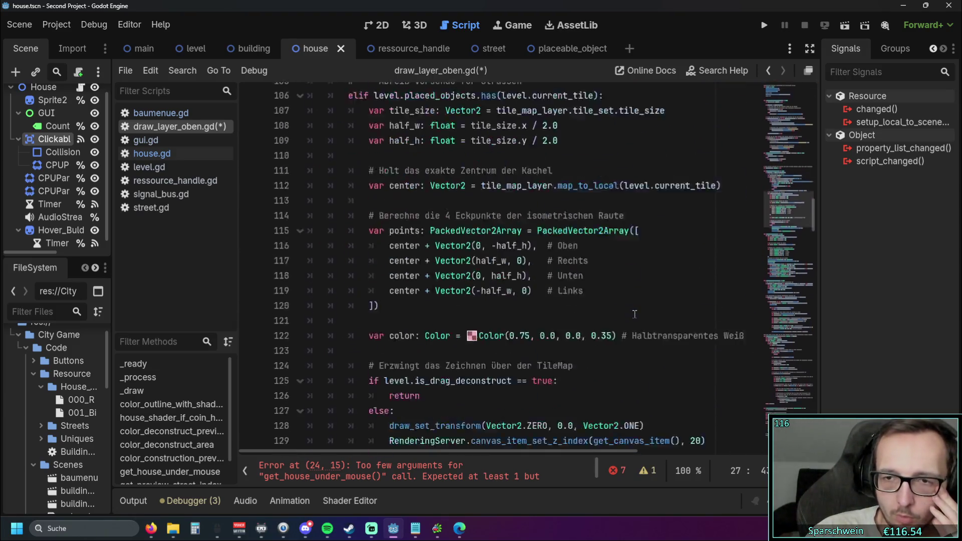
scroll(633, 312, down, 2)
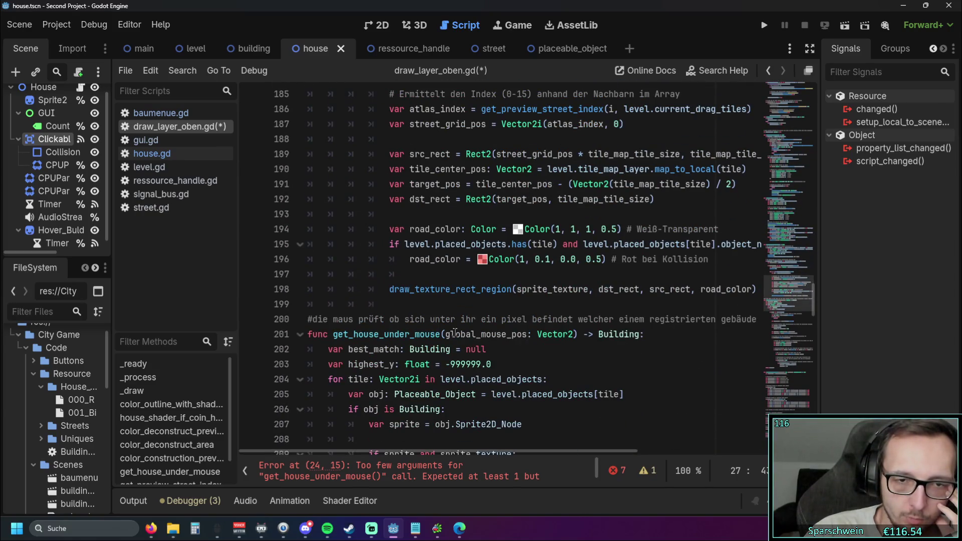
drag(807, 300, 813, 113)
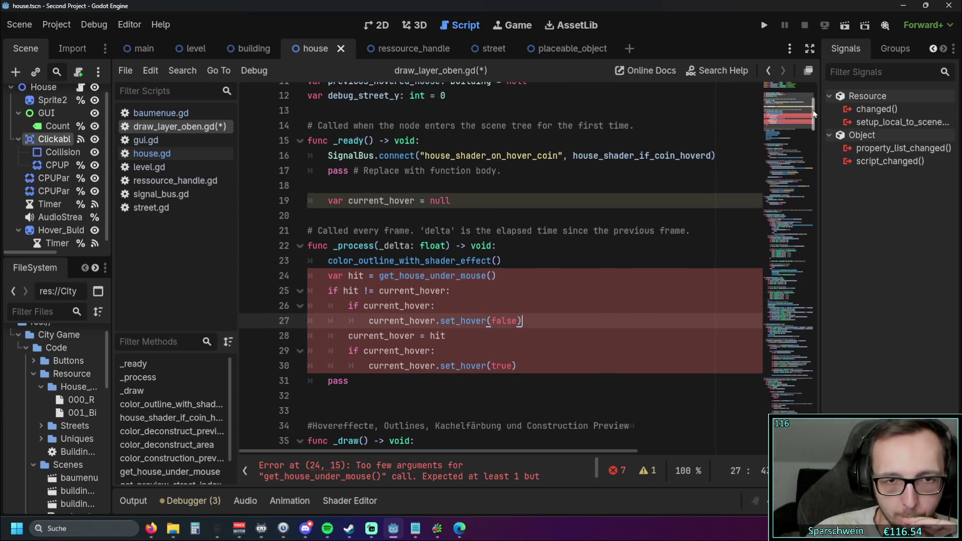
click(498, 276)
text(global)
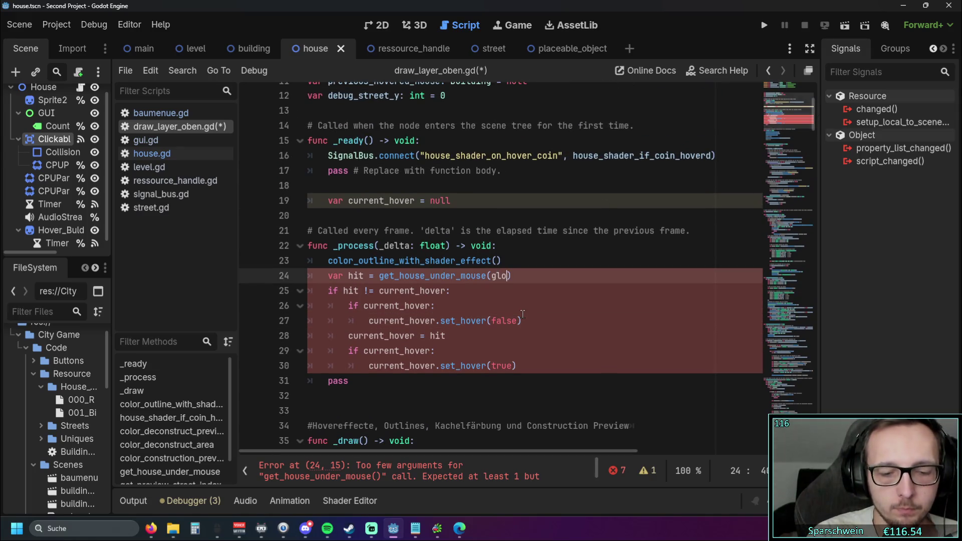
text(_mou)
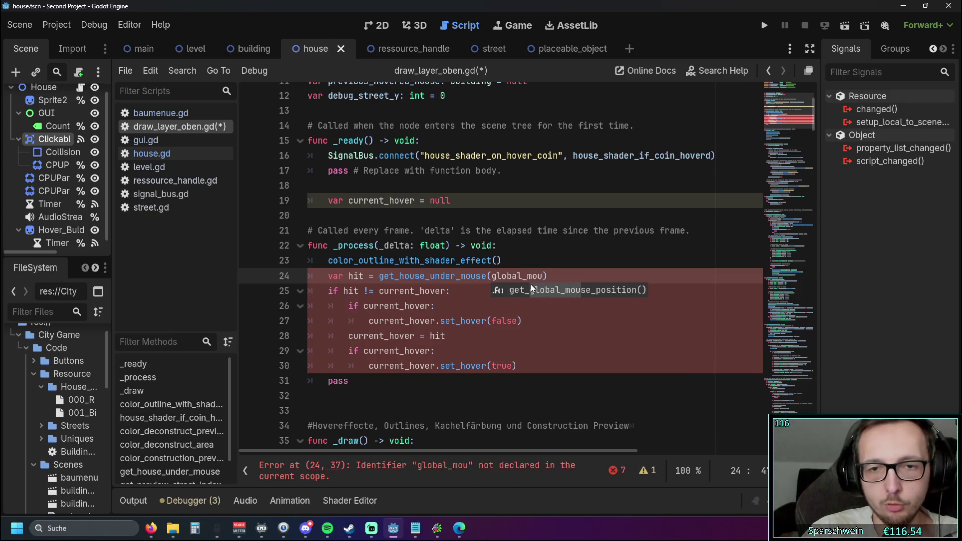
click(531, 288)
click(544, 319)
click(545, 334)
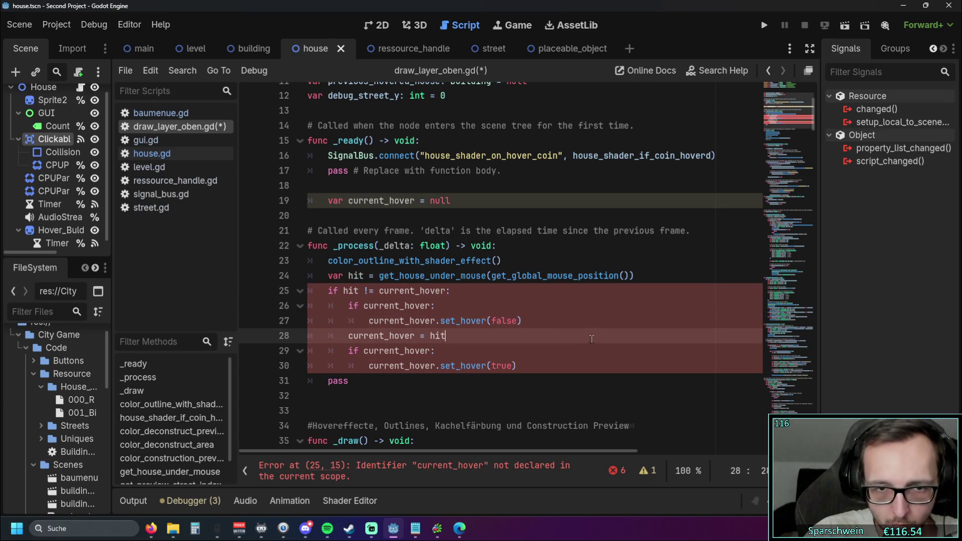
Step: Unindent 'var current_hover = null' on line 19 to script level
click(564, 383)
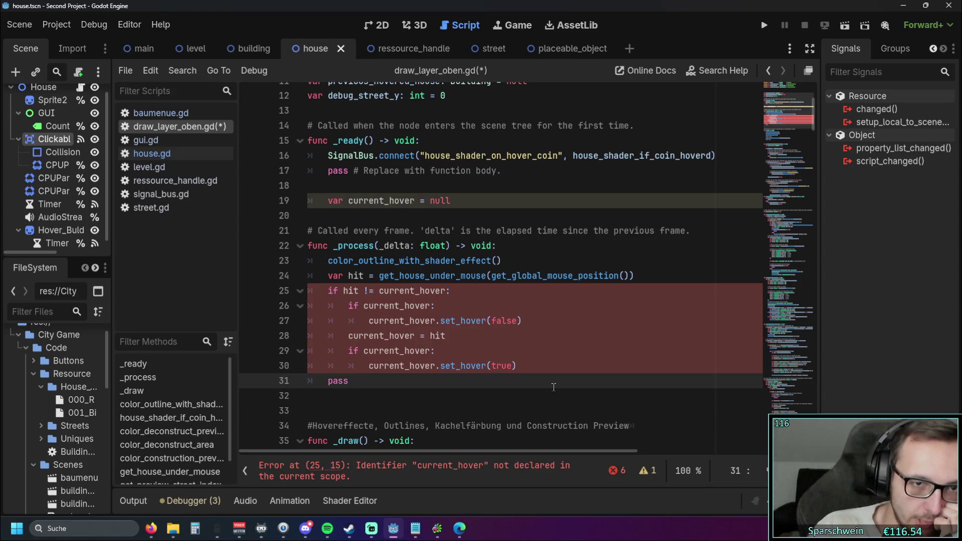
click(327, 200)
key(BackSpace)
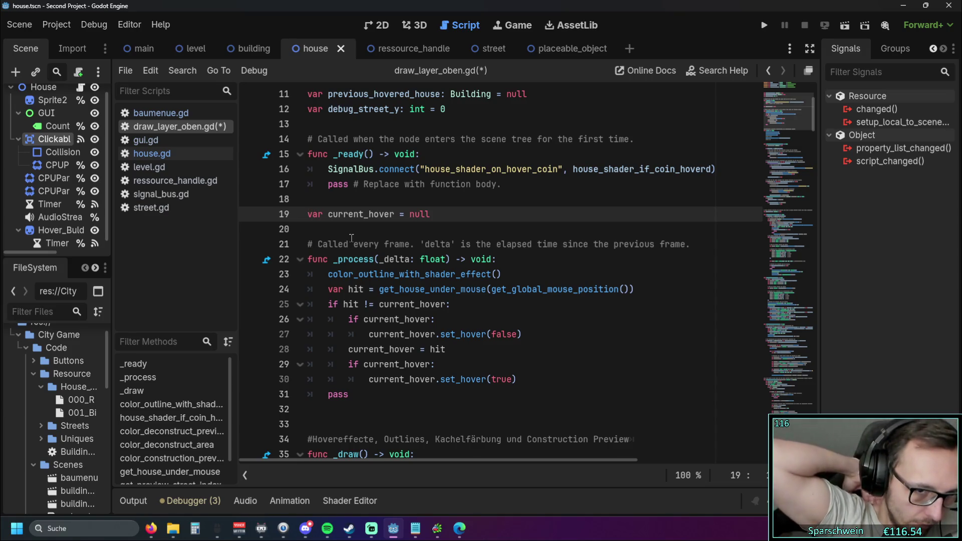
Step: Review color_outline_with_shader_effect and its get_house_under_mouse call on line 53
scroll(352, 238, down, 4)
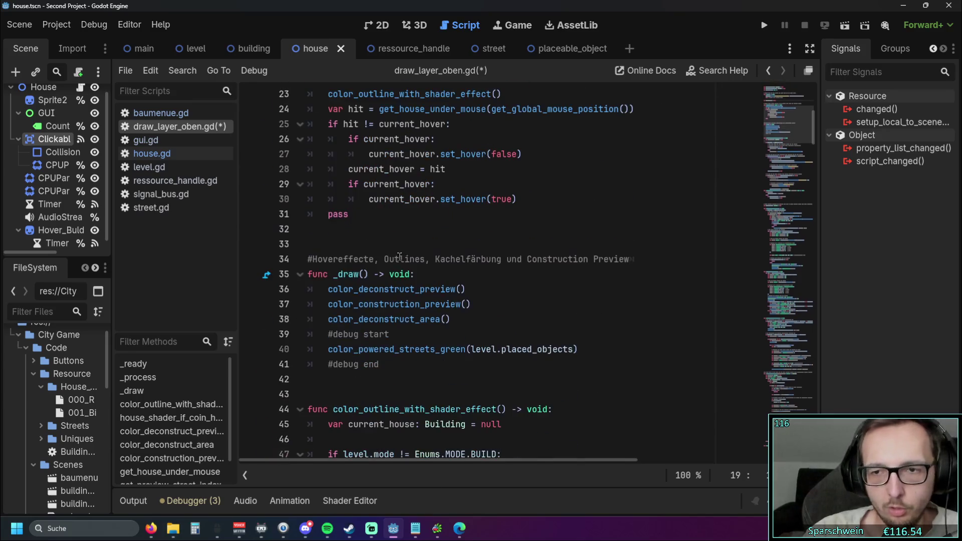
scroll(417, 274, down, 6)
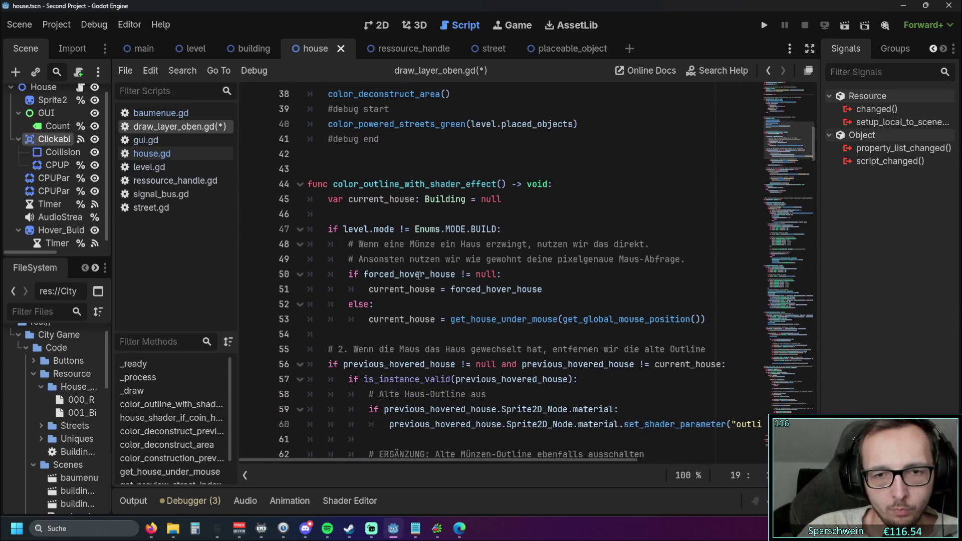
mouse_move(450, 274)
mouse_down()
mouse_move(710, 274)
mouse_move(436, 274)
mouse_move(449, 274)
mouse_up()
scroll(518, 283, up, 2)
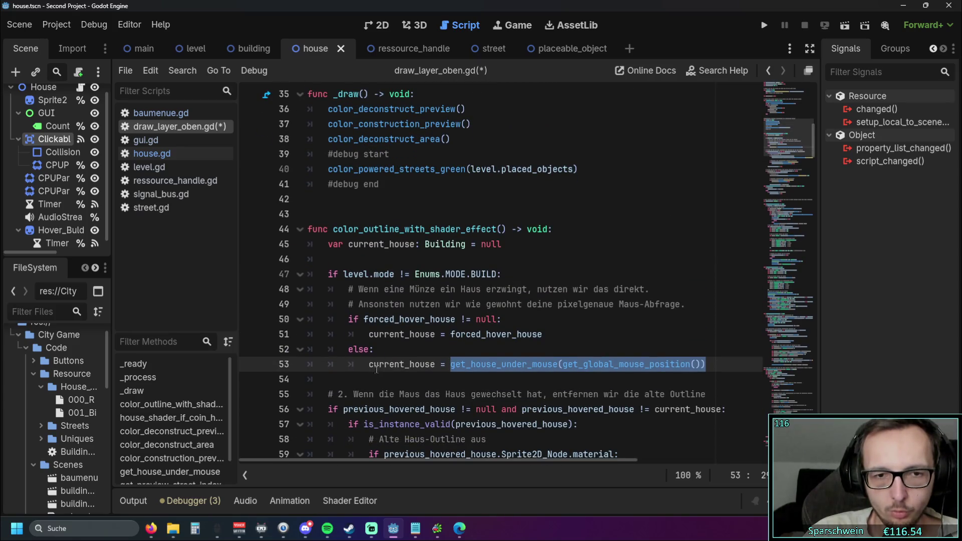
mouse_move(373, 364)
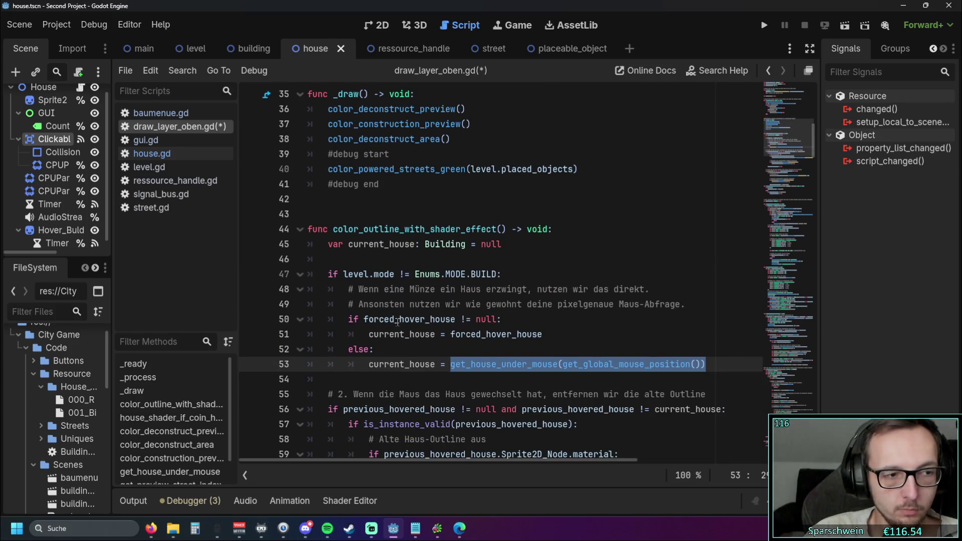
mouse_move(397, 321)
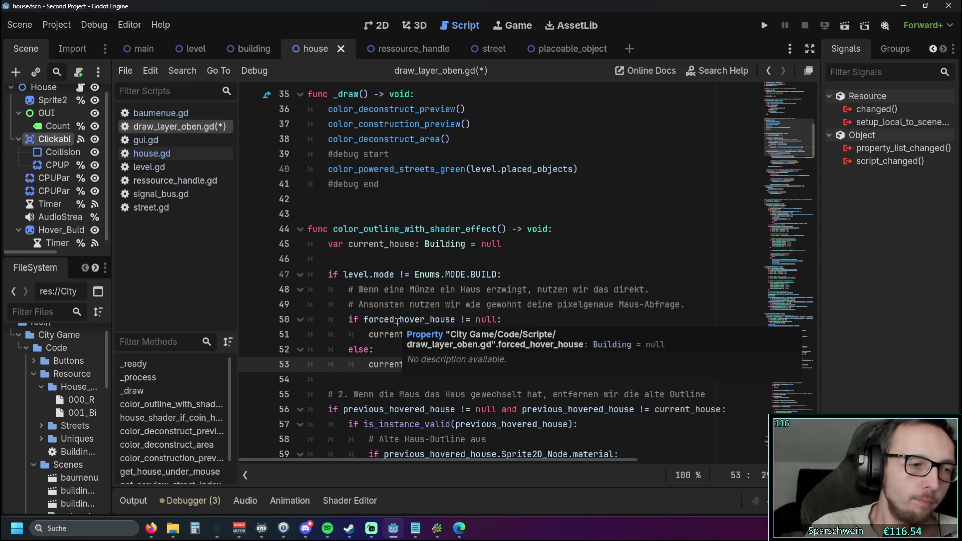
scroll(460, 316, up, 7)
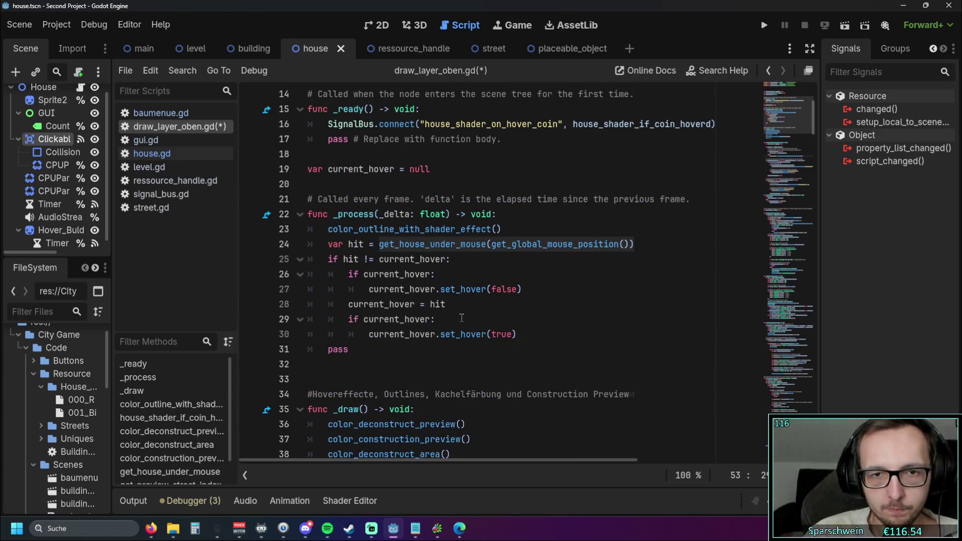
click(472, 363)
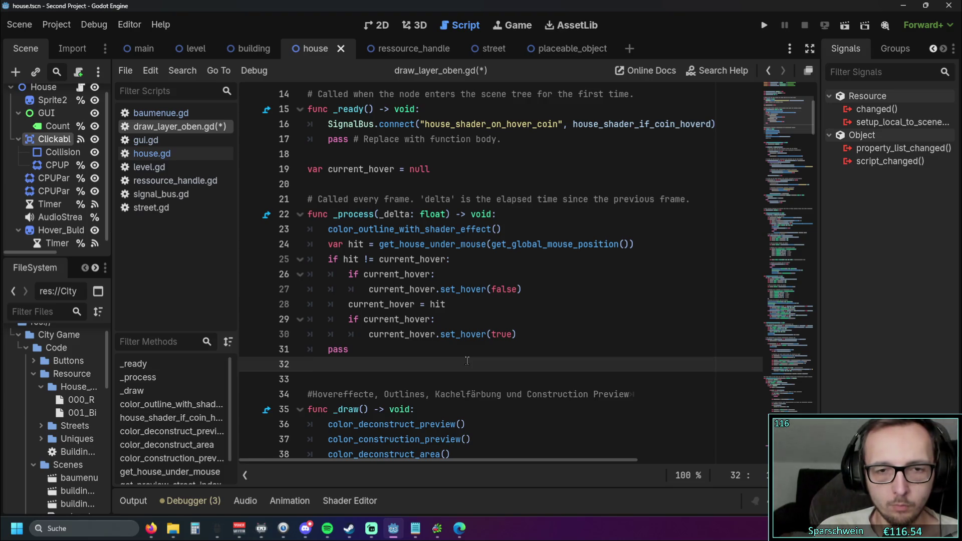
scroll(510, 321, down, 1)
scroll(513, 311, down, 5)
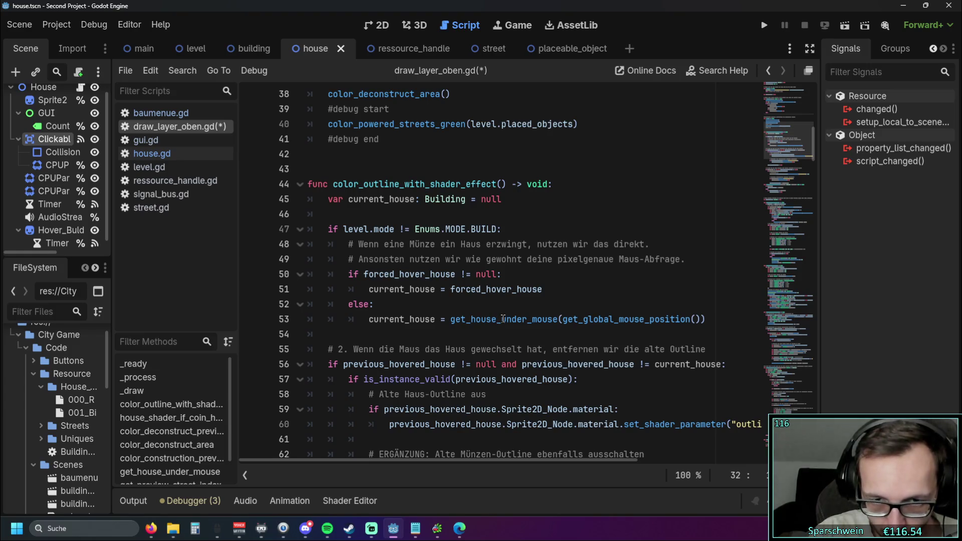
double_click(553, 320)
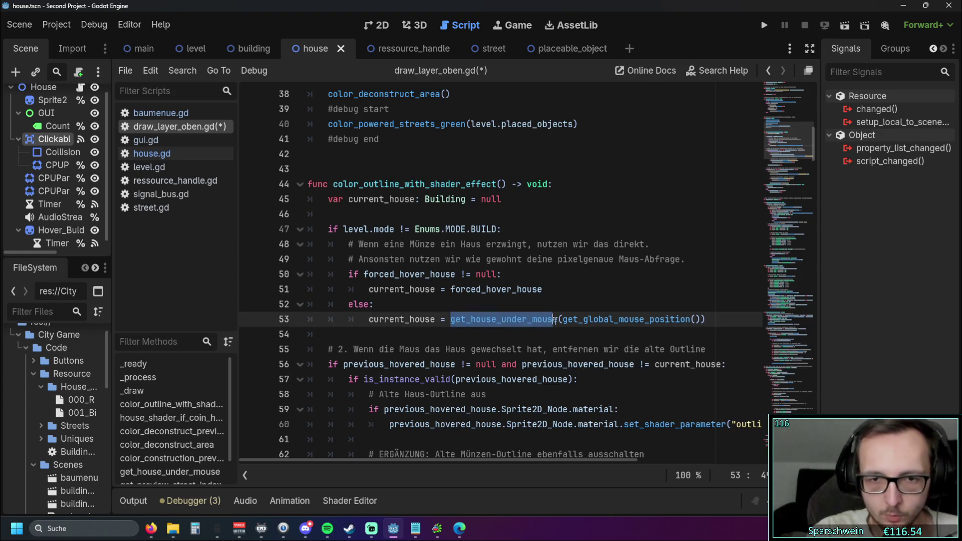
key(ctrl+shift+f)
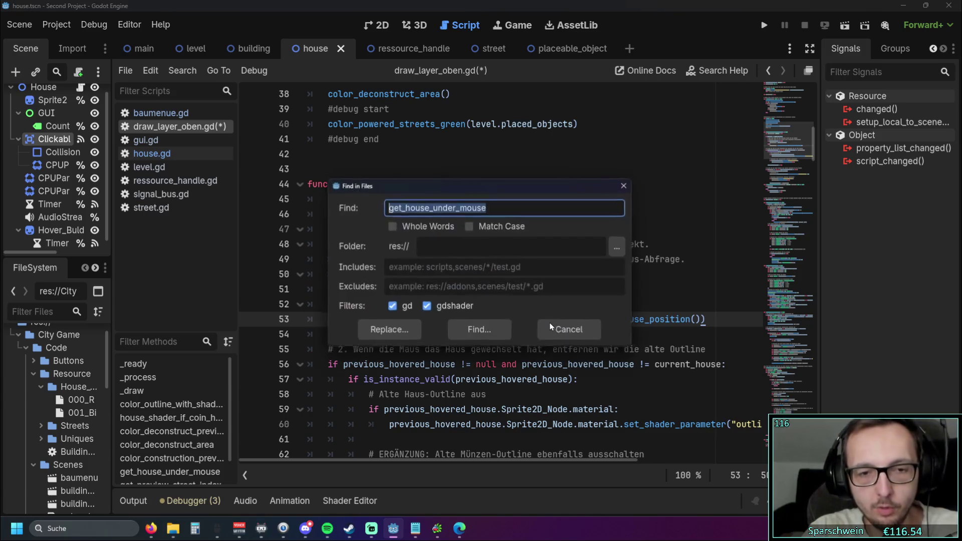
key(Return)
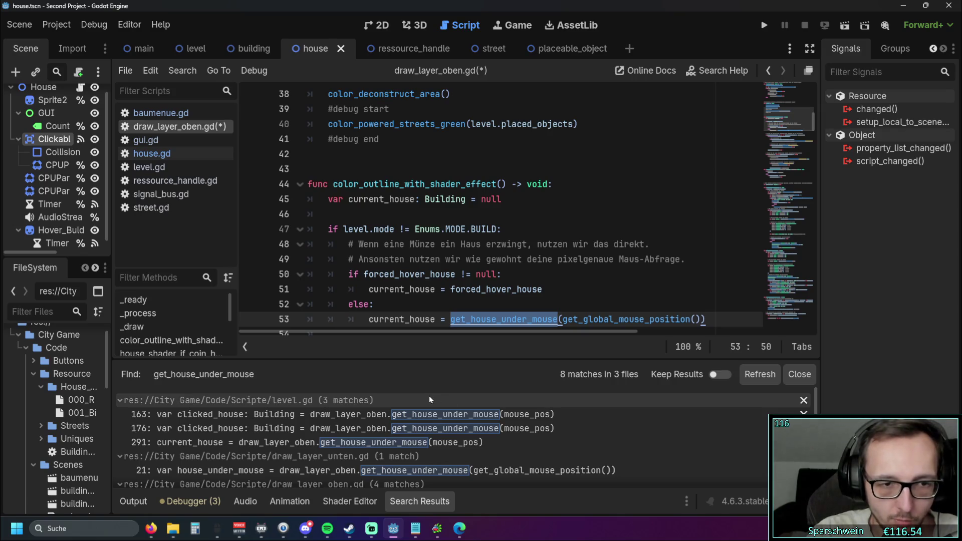
scroll(349, 416, down, 2)
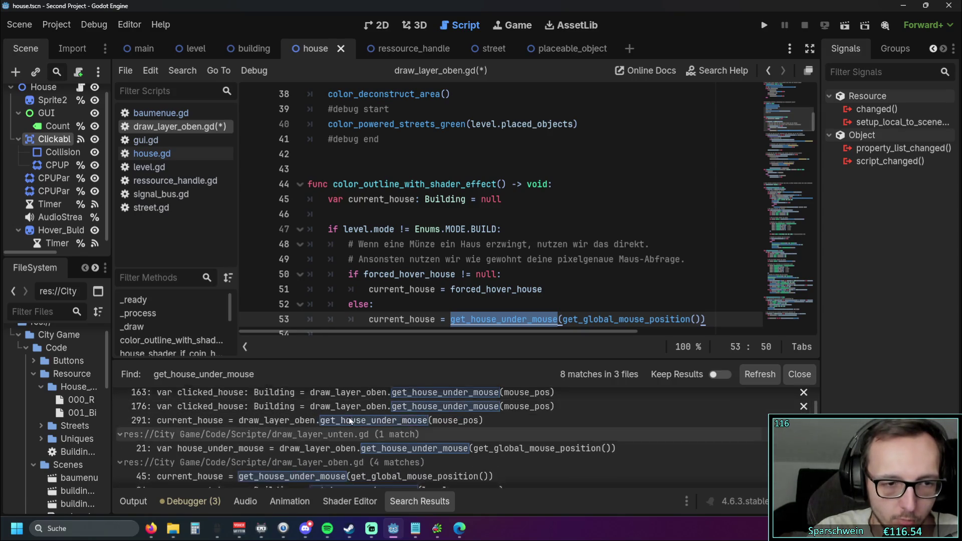
scroll(348, 417, up, 2)
scroll(377, 404, down, 4)
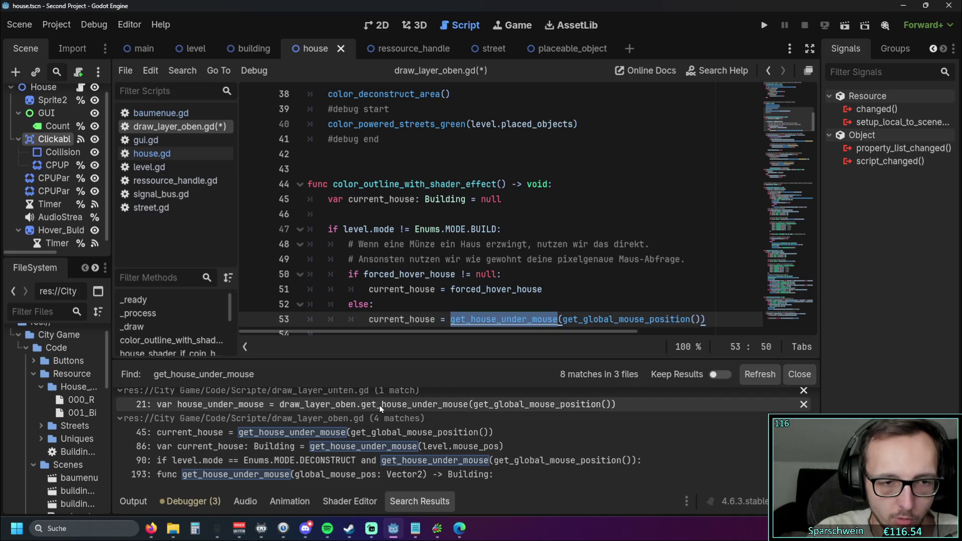
scroll(380, 406, up, 5)
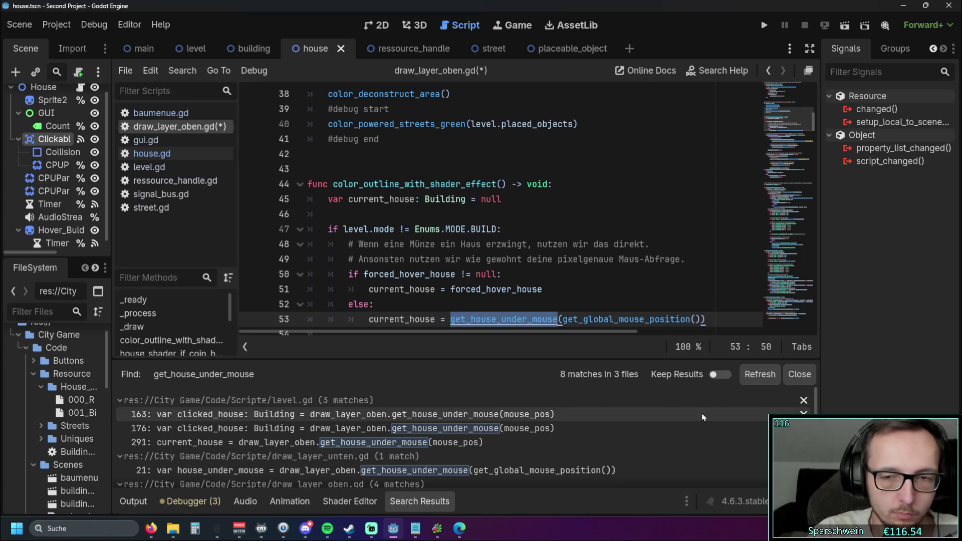
click(800, 374)
click(571, 290)
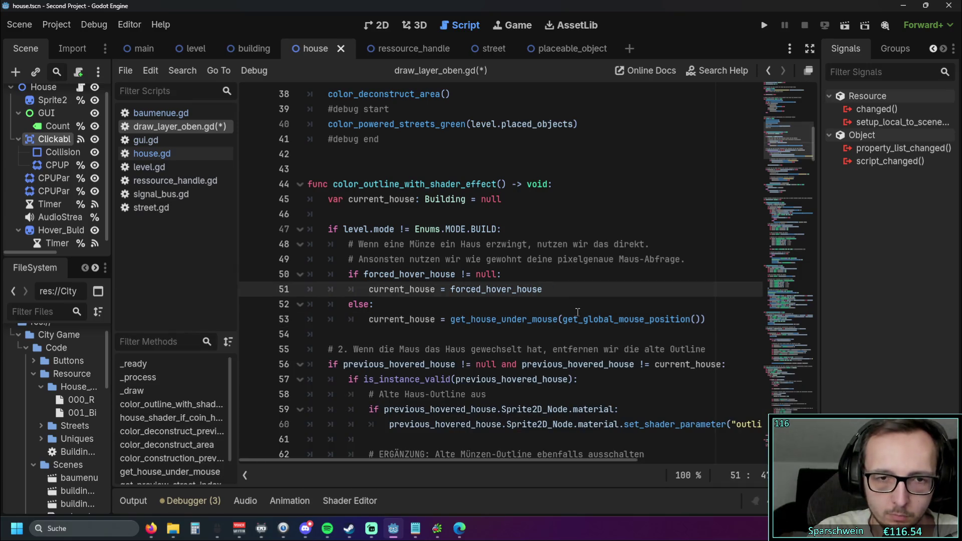
Step: Scroll up to _ready, then jump via the minimap to func get_house_under_mouse at line 201
scroll(577, 311, up, 5)
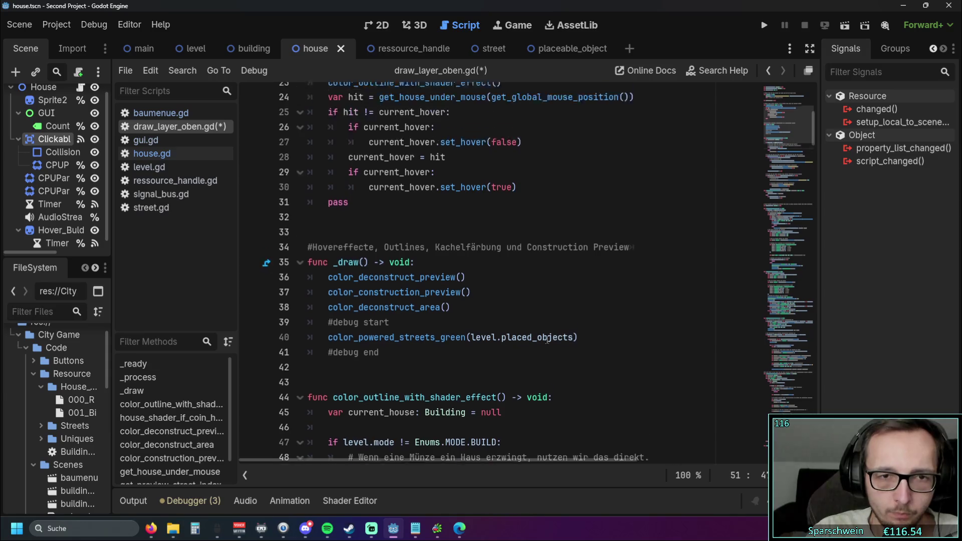
scroll(547, 340, up, 3)
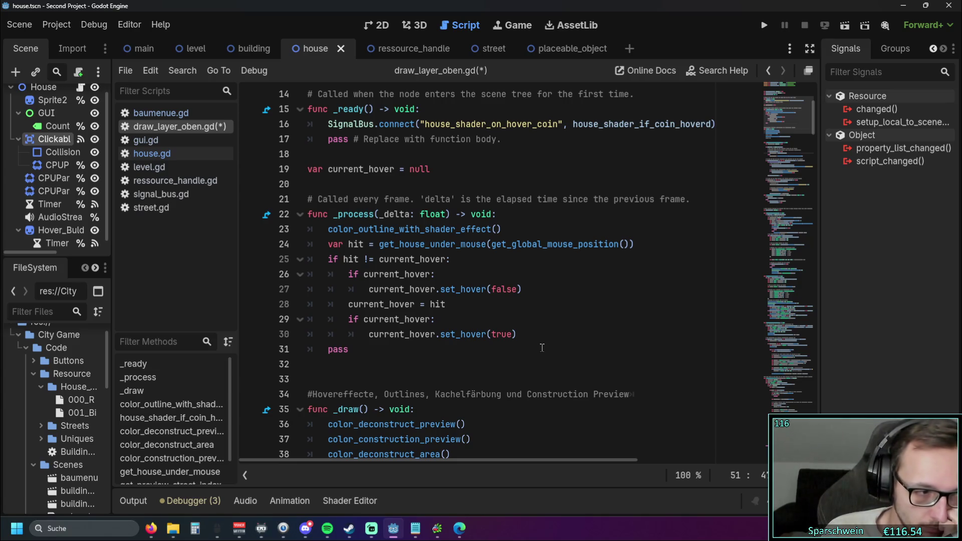
scroll(541, 347, down, 17)
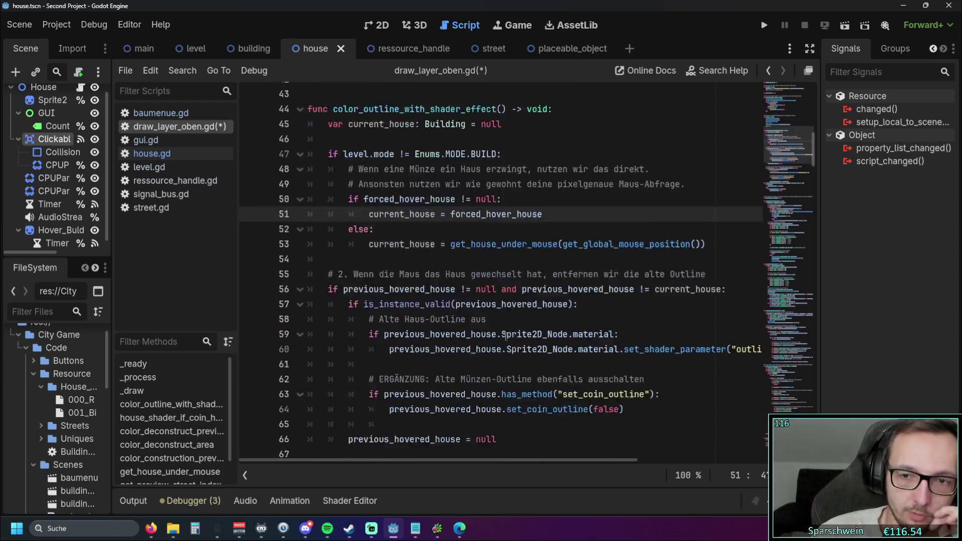
click(781, 358)
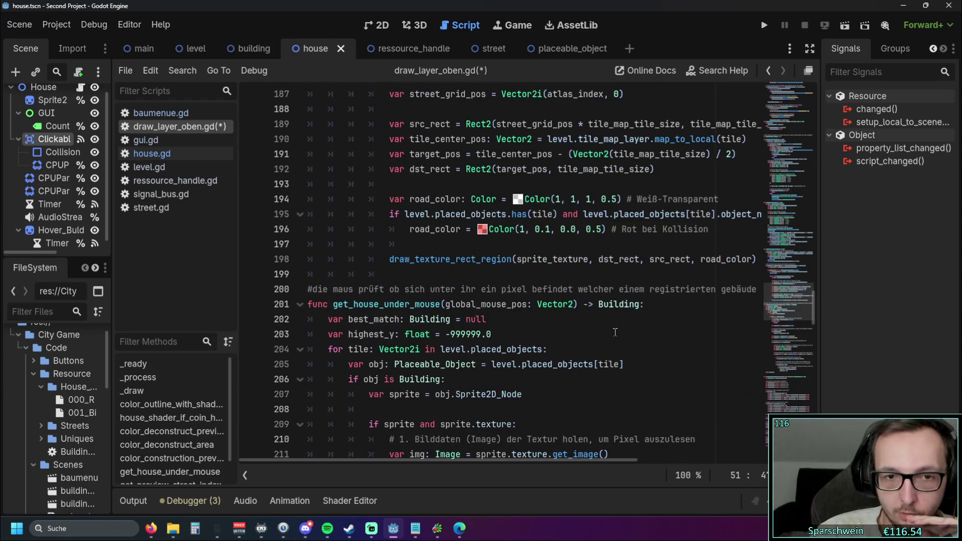
Step: Read through get_house_under_mouse, briefly marking its global_mouse_pos parameter on line 201
scroll(651, 331, down, 2)
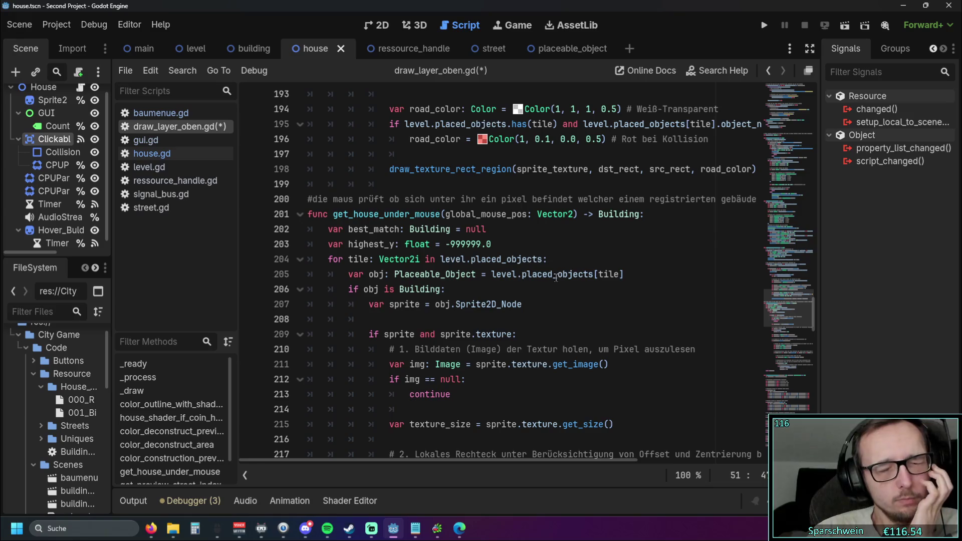
scroll(551, 271, down, 1)
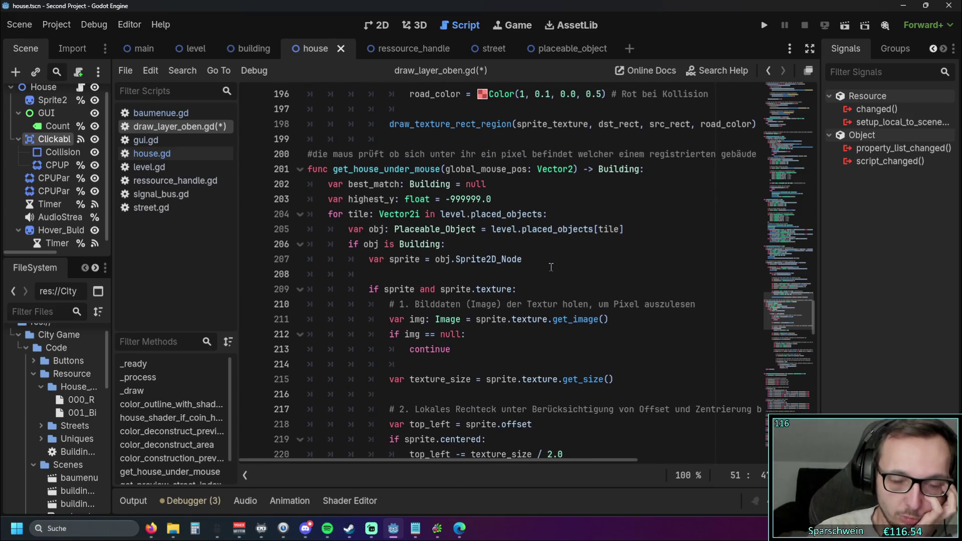
scroll(551, 267, down, 1)
scroll(552, 266, up, 1)
scroll(553, 264, down, 6)
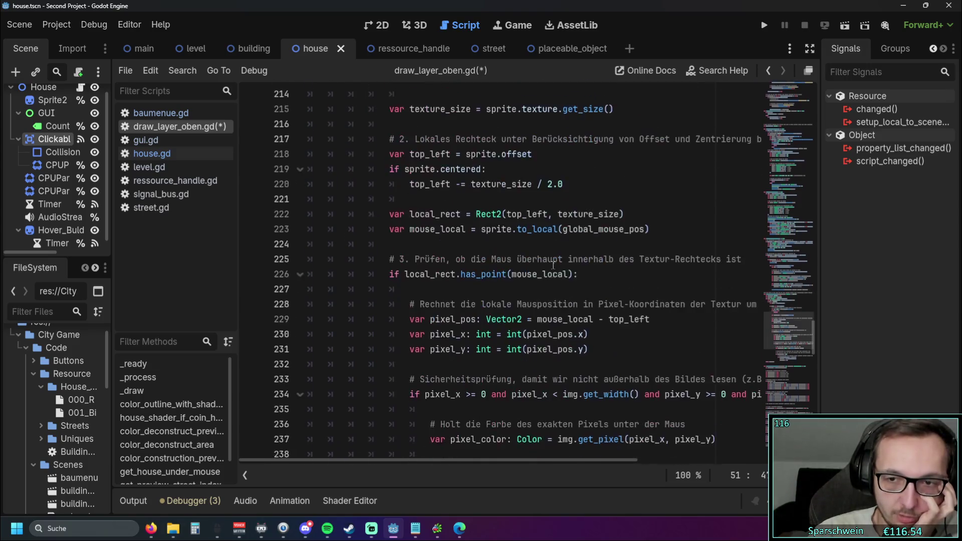
scroll(553, 264, down, 5)
scroll(553, 264, up, 4)
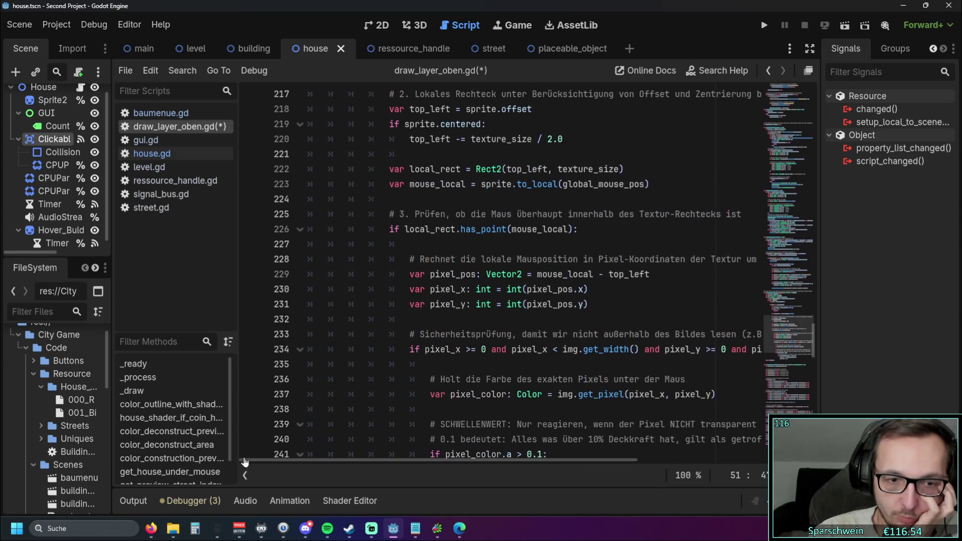
scroll(551, 333, up, 2)
scroll(548, 321, up, 5)
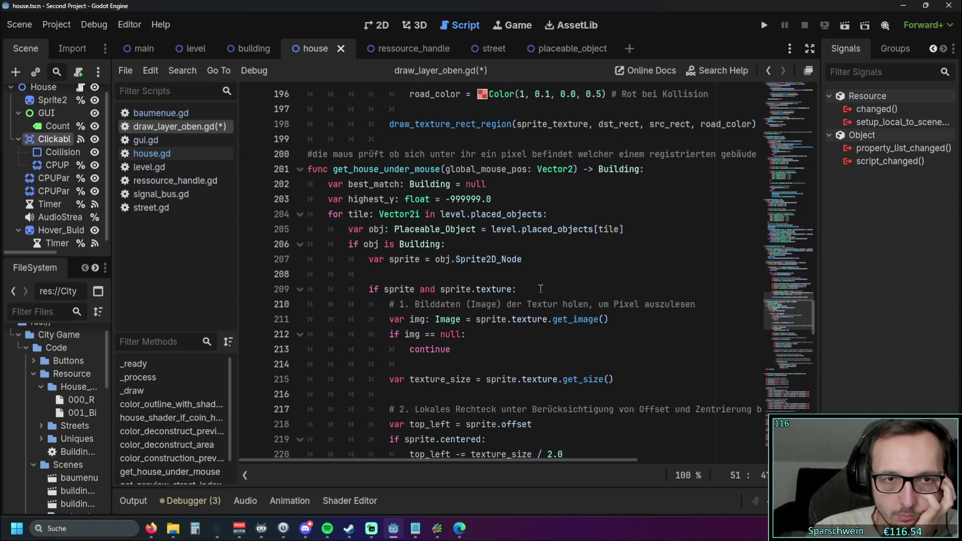
drag(445, 169, 577, 170)
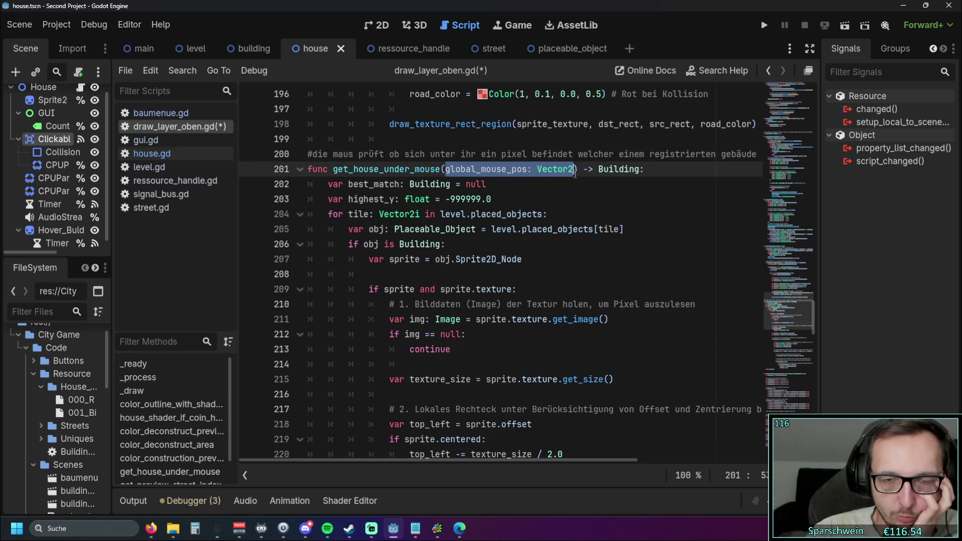
click(579, 203)
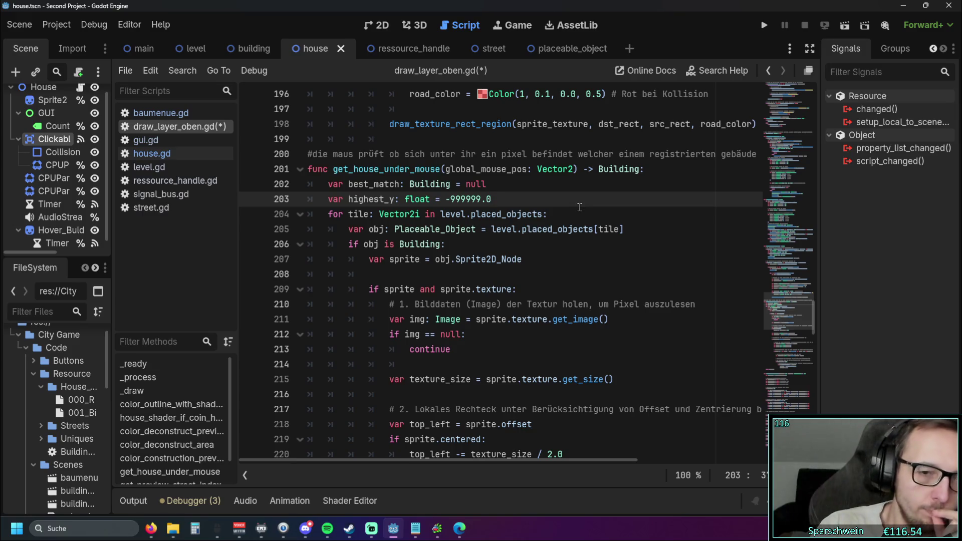
Step: Drag the minimap back up to func color_outline_with_shader_effect near line 44
scroll(571, 194, down, 4)
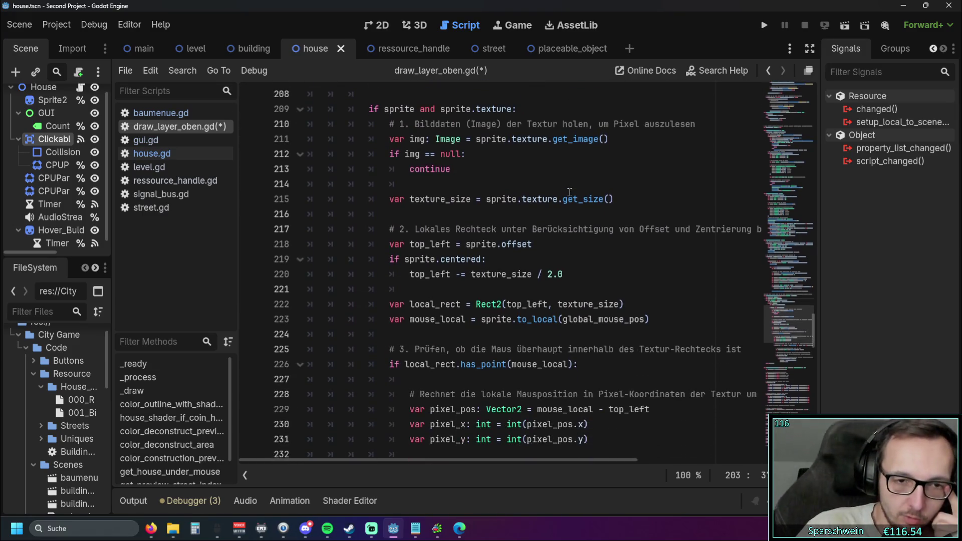
scroll(571, 193, down, 1)
scroll(576, 200, up, 5)
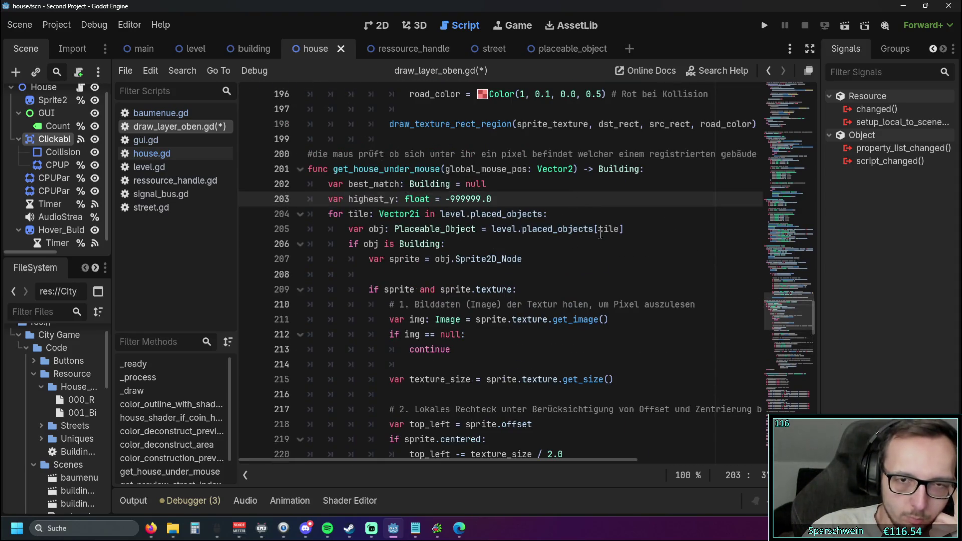
click(523, 259)
mouse_move(795, 298)
mouse_down()
mouse_move(811, 133)
mouse_move(811, 149)
mouse_up()
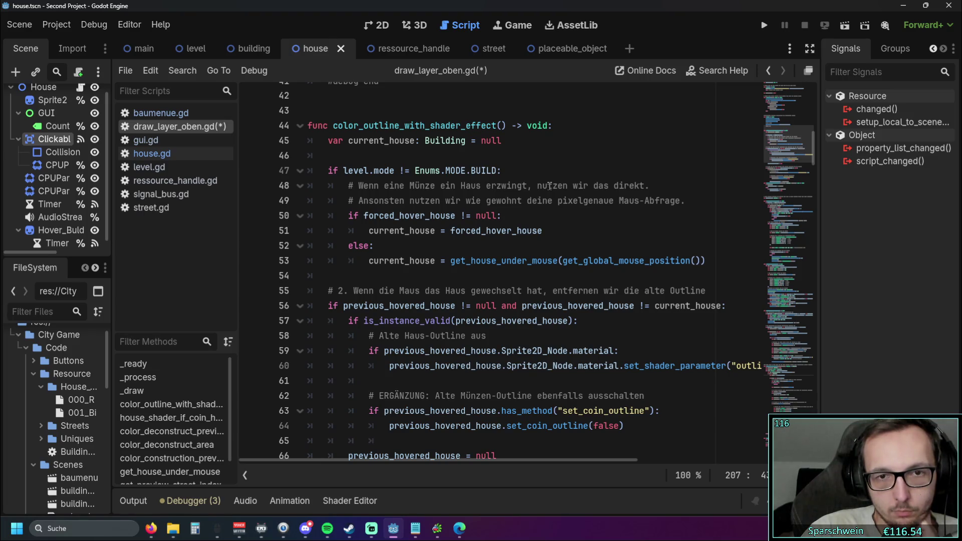
scroll(549, 186, down, 4)
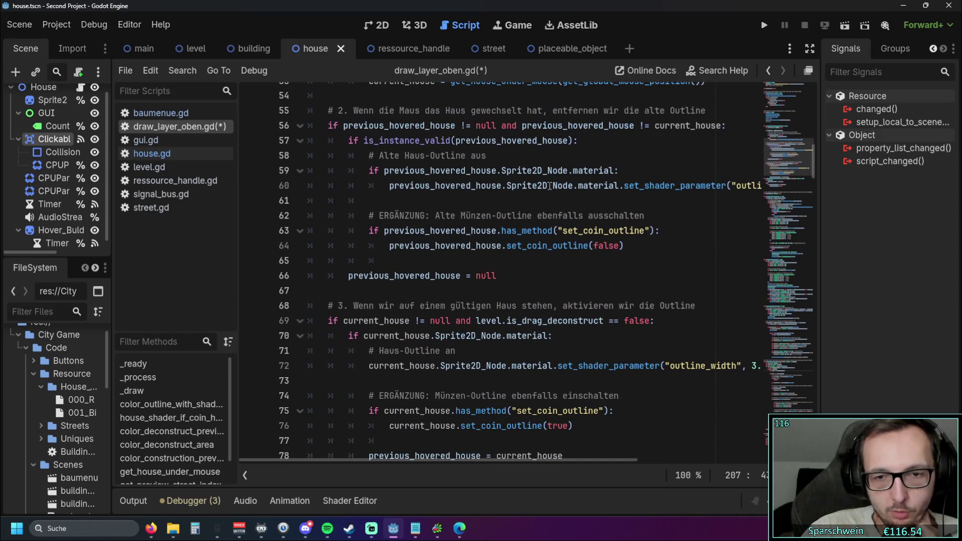
mouse_move(497, 461)
mouse_down()
mouse_move(537, 462)
mouse_move(494, 463)
mouse_up()
drag(334, 110, 451, 140)
drag(328, 305, 762, 365)
click(613, 410)
scroll(812, 169, down, 1)
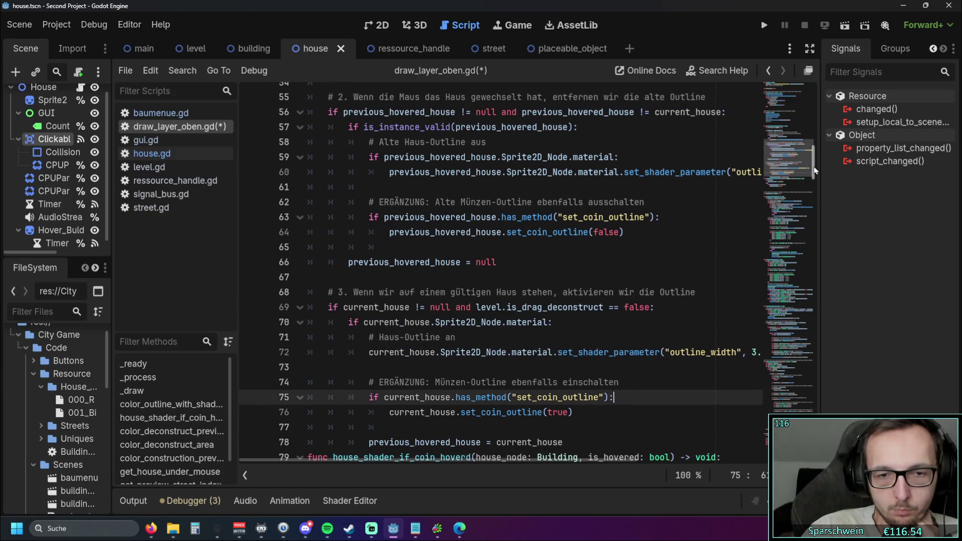
key(Down)
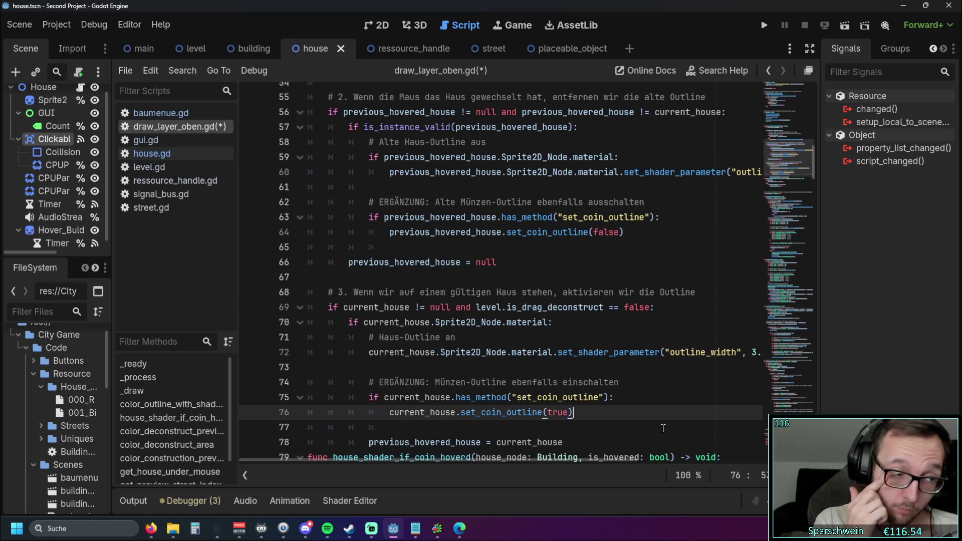
scroll(571, 337, up, 4)
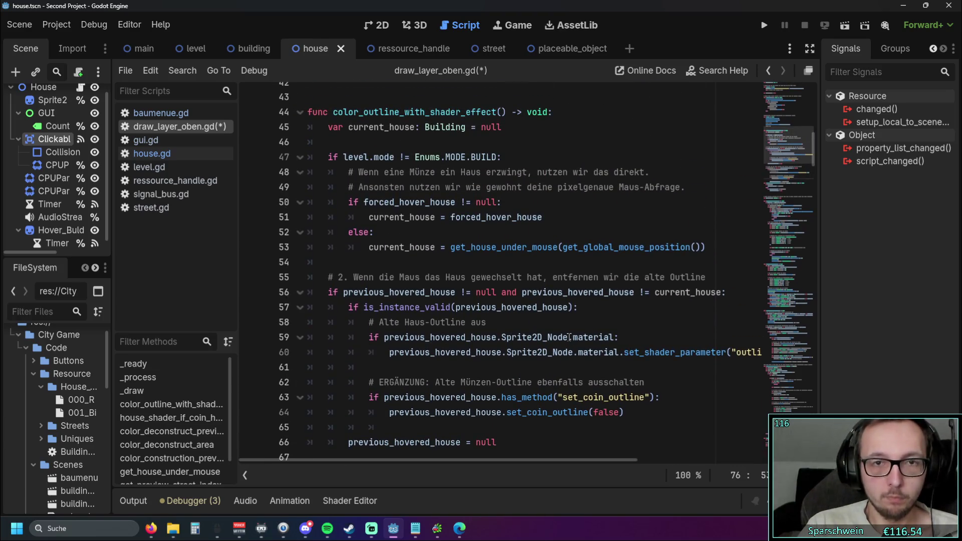
mouse_move(570, 337)
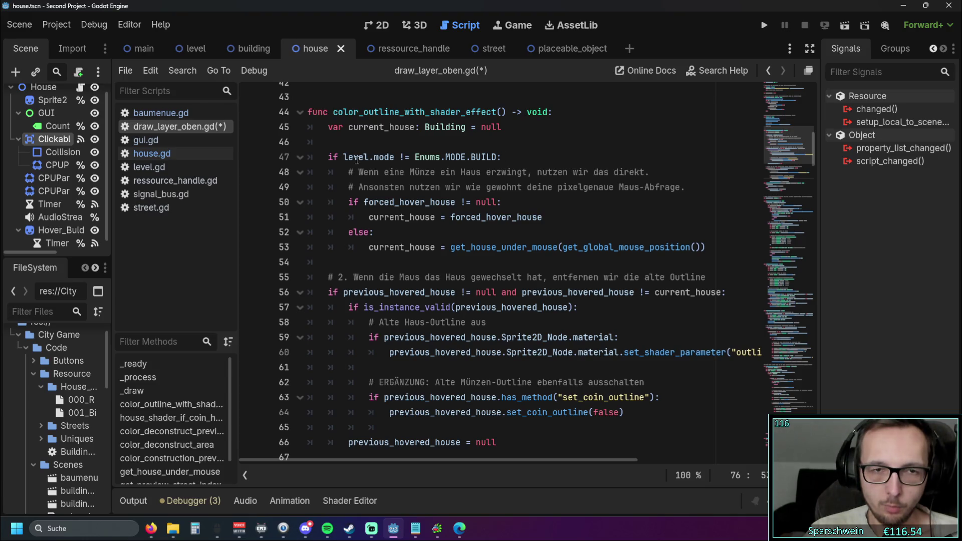
drag(328, 157, 474, 157)
click(531, 156)
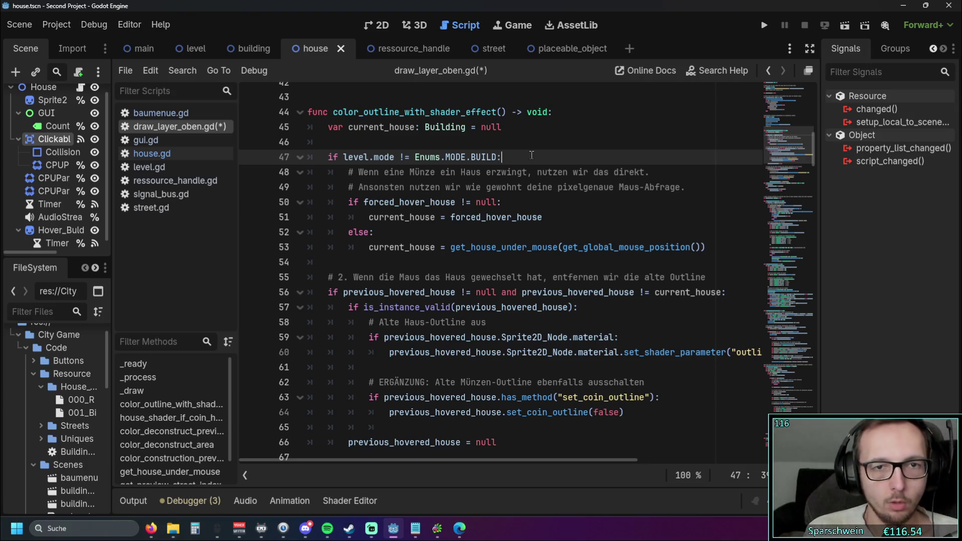
mouse_move(543, 218)
mouse_down()
mouse_move(371, 218)
mouse_move(352, 200)
mouse_up()
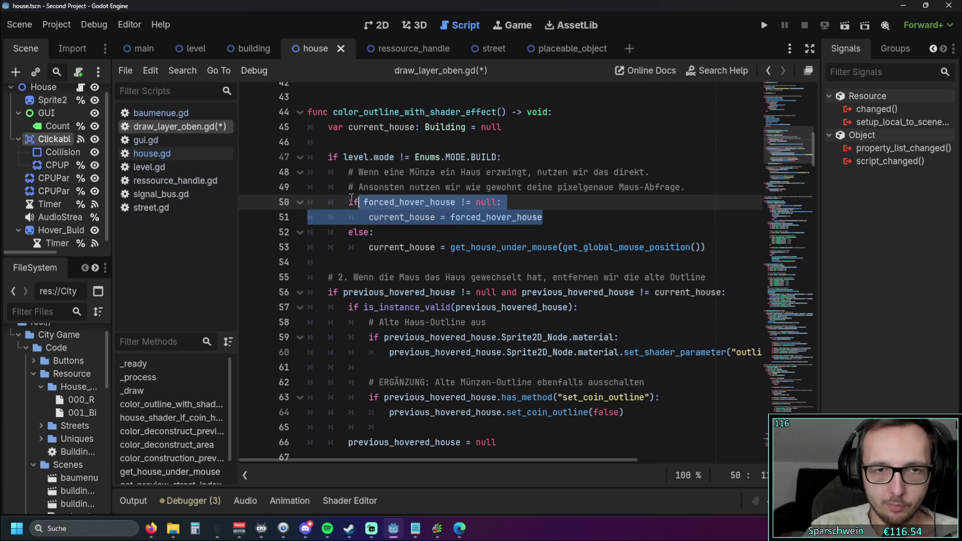
click(396, 237)
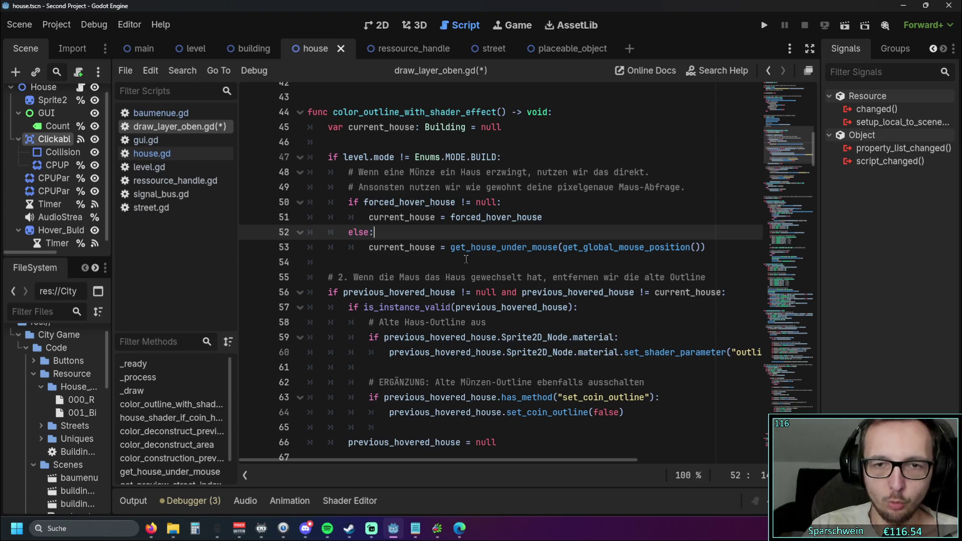
drag(453, 249, 707, 249)
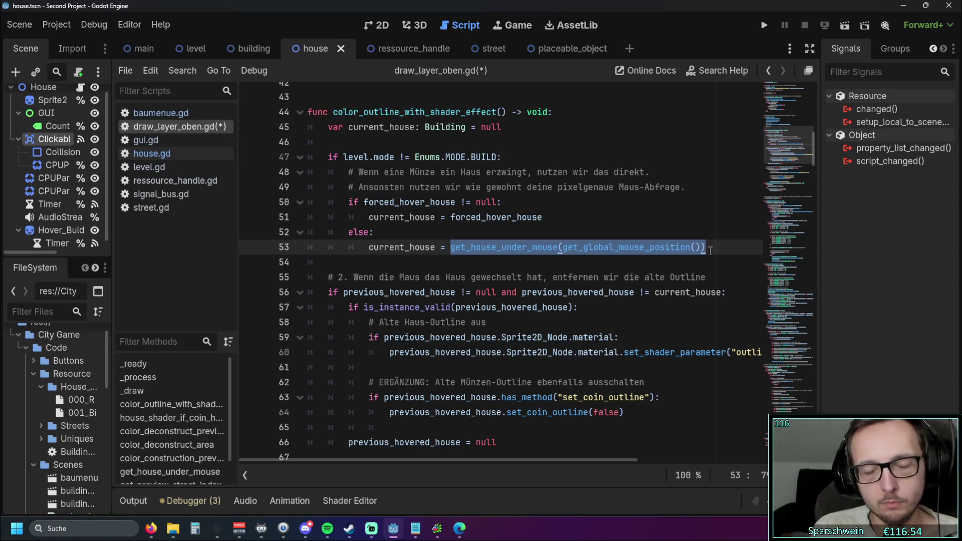
click(675, 212)
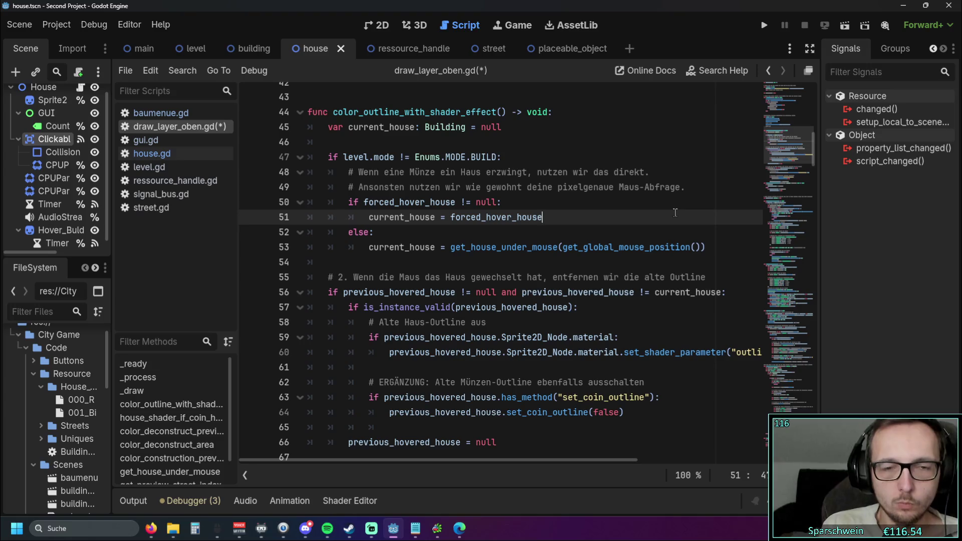
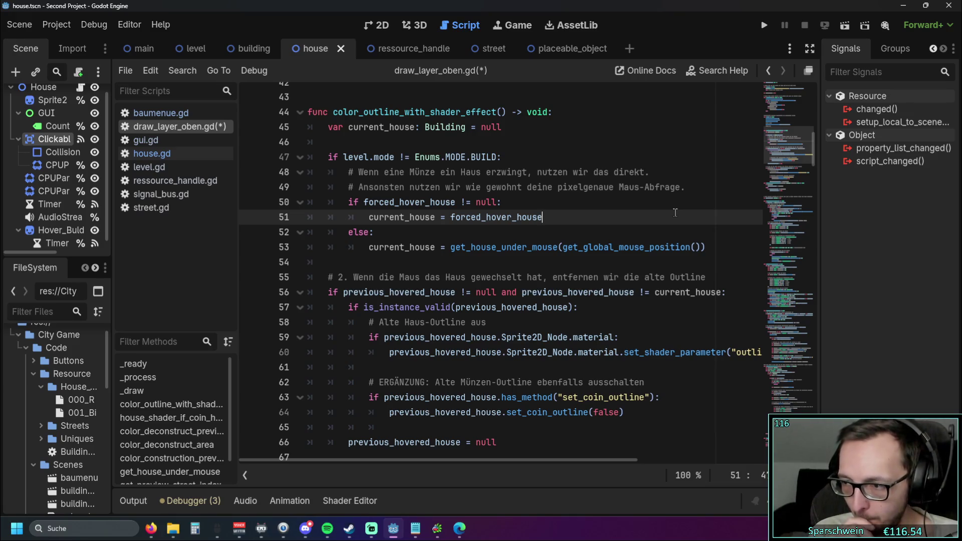
Step: Scroll through draw_layer_oben.gd and adjust text selections in the lower editor lines
scroll(490, 210, up, 3)
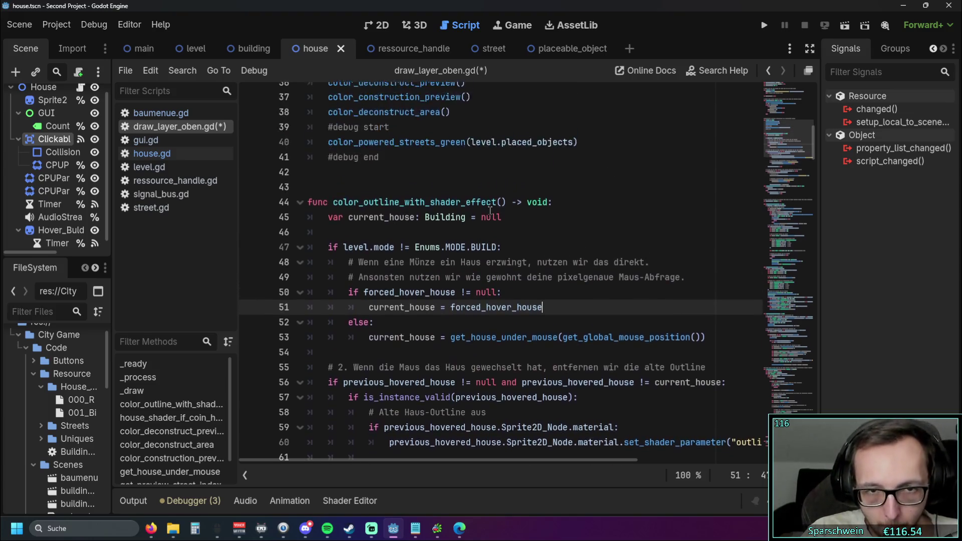
scroll(490, 210, up, 5)
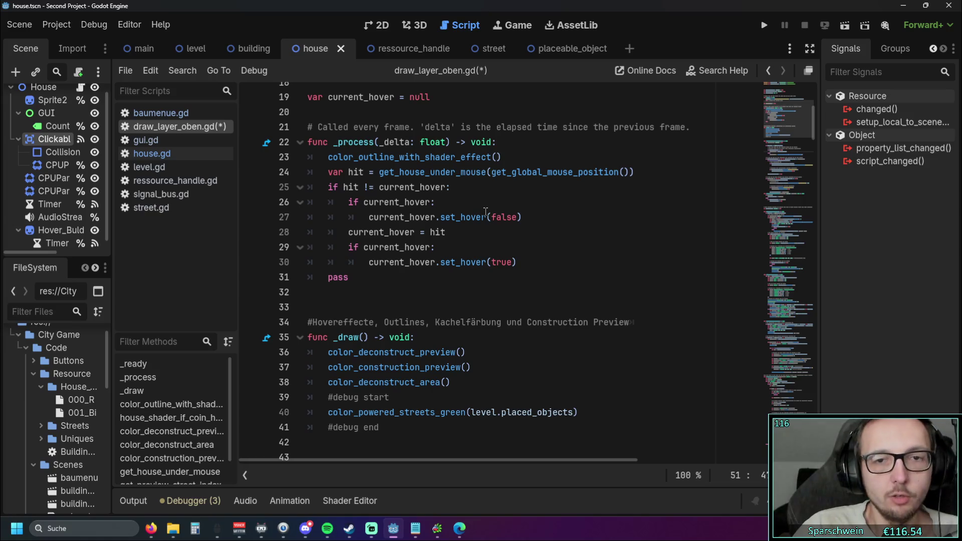
scroll(559, 213, down, 5)
scroll(560, 213, down, 4)
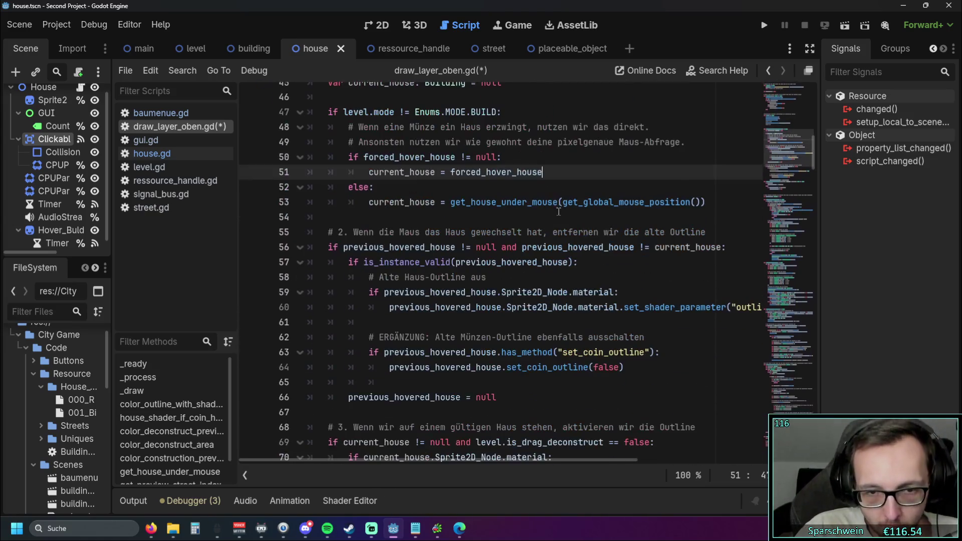
scroll(556, 211, down, 1)
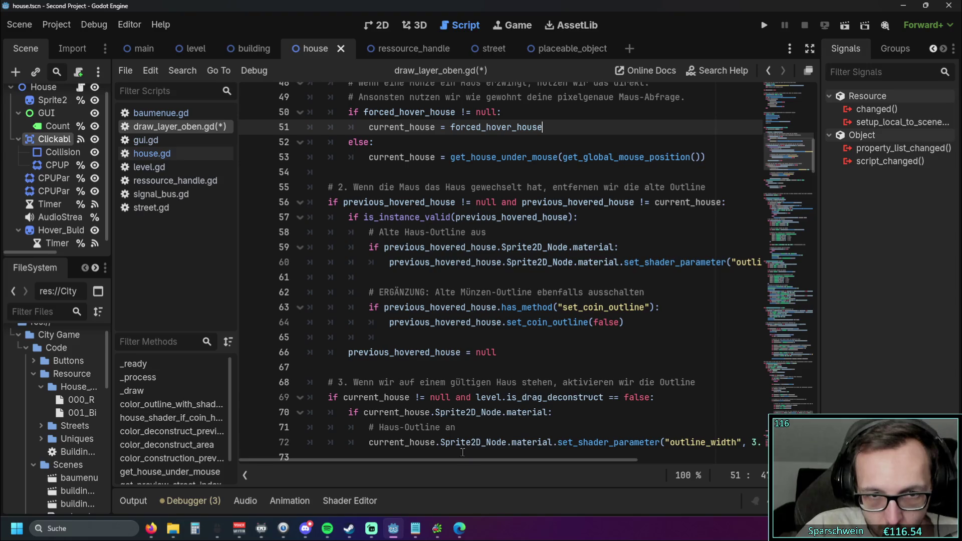
mouse_move(454, 459)
mouse_down()
mouse_move(564, 465)
mouse_move(466, 471)
mouse_up()
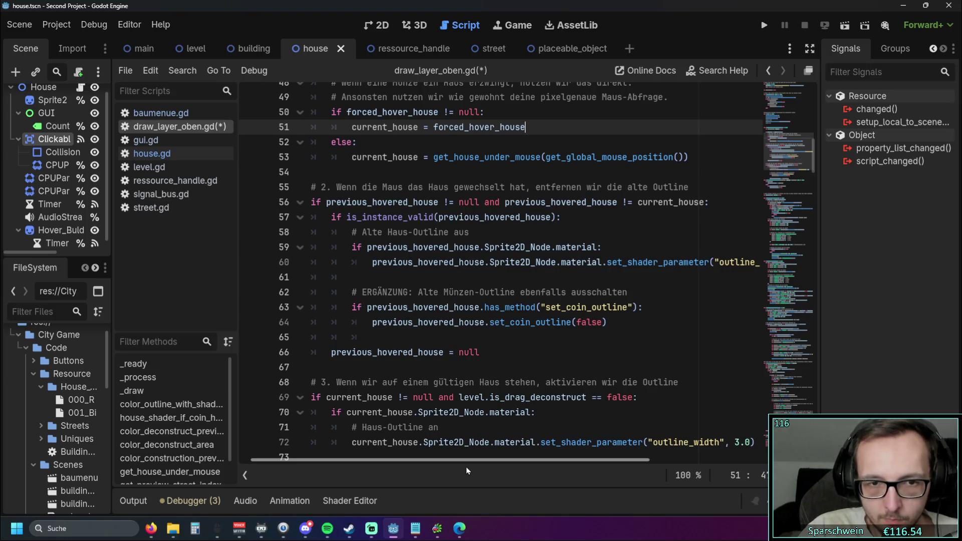
drag(466, 471, 472, 471)
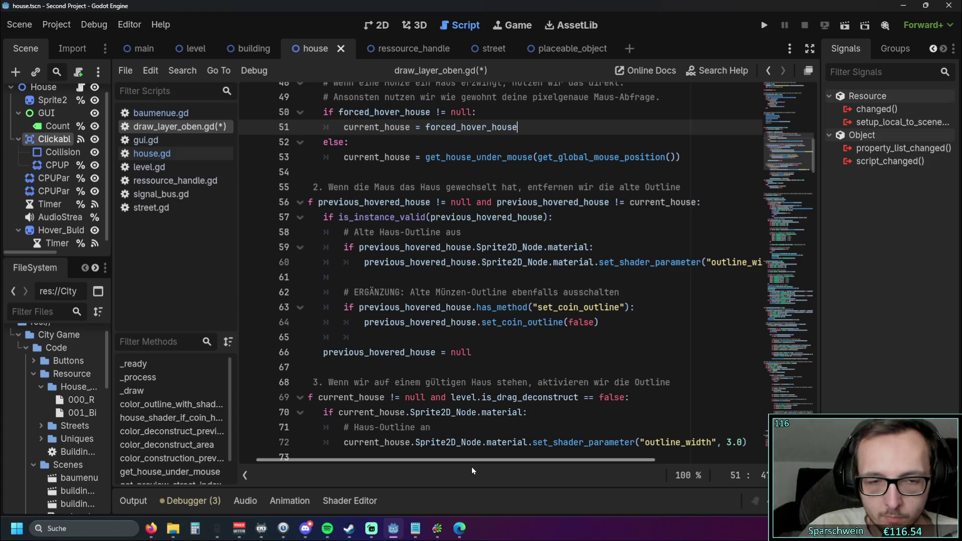
drag(472, 469, 545, 467)
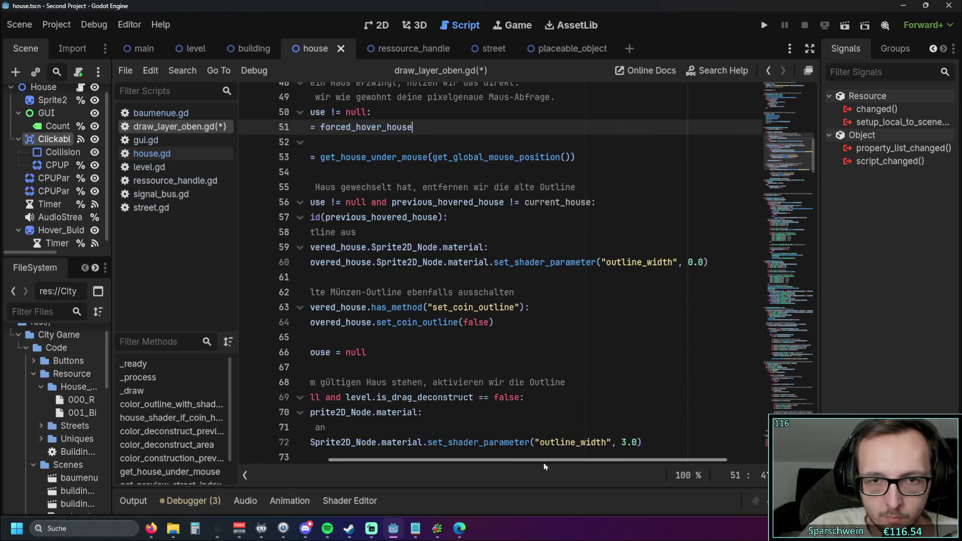
Step: Select the set_shader_parameter outline_width call to reuse in _process
drag(710, 262, 495, 261)
mouse_move(498, 459)
mouse_down()
mouse_move(455, 457)
mouse_move(506, 458)
mouse_up()
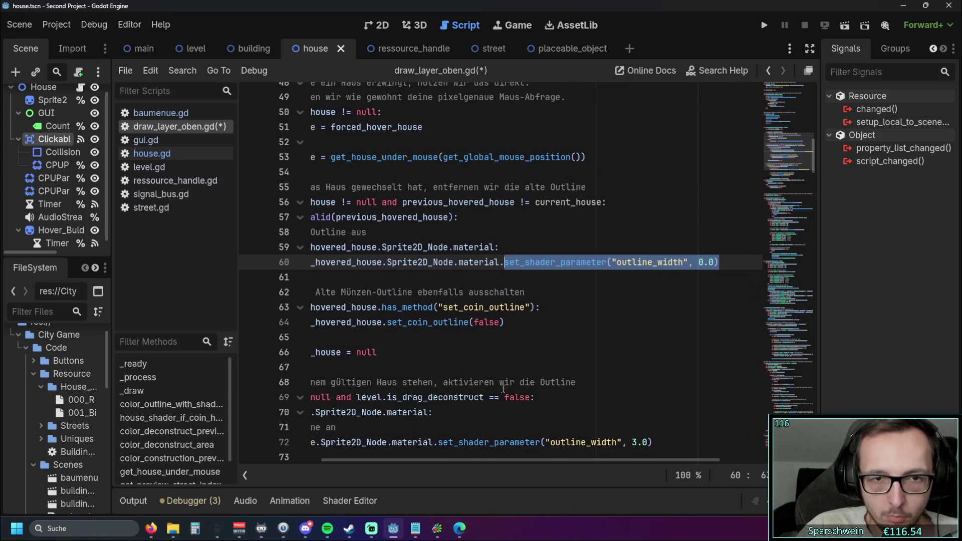
drag(387, 262, 720, 262)
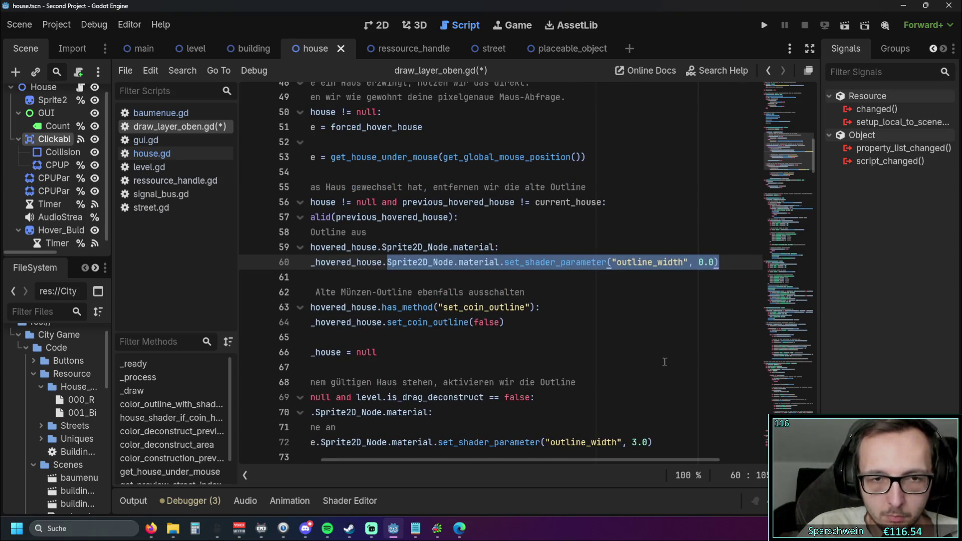
mouse_move(492, 461)
mouse_down()
mouse_move(448, 460)
mouse_move(475, 460)
mouse_up()
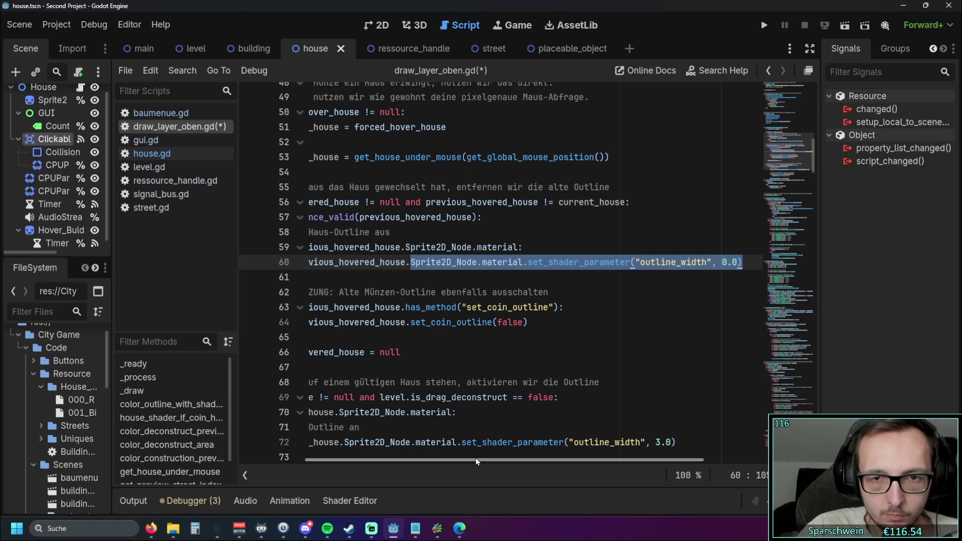
drag(476, 457, 471, 458)
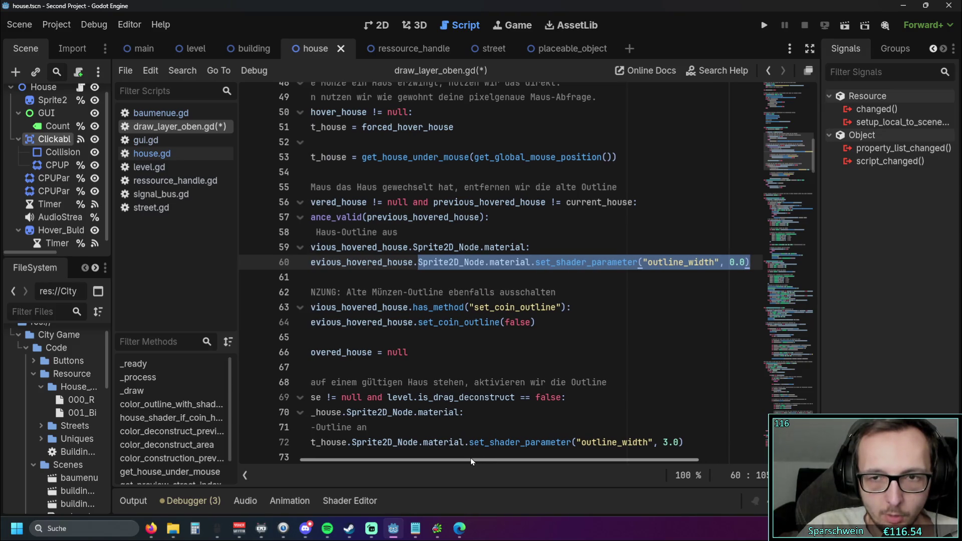
scroll(618, 368, down, 2)
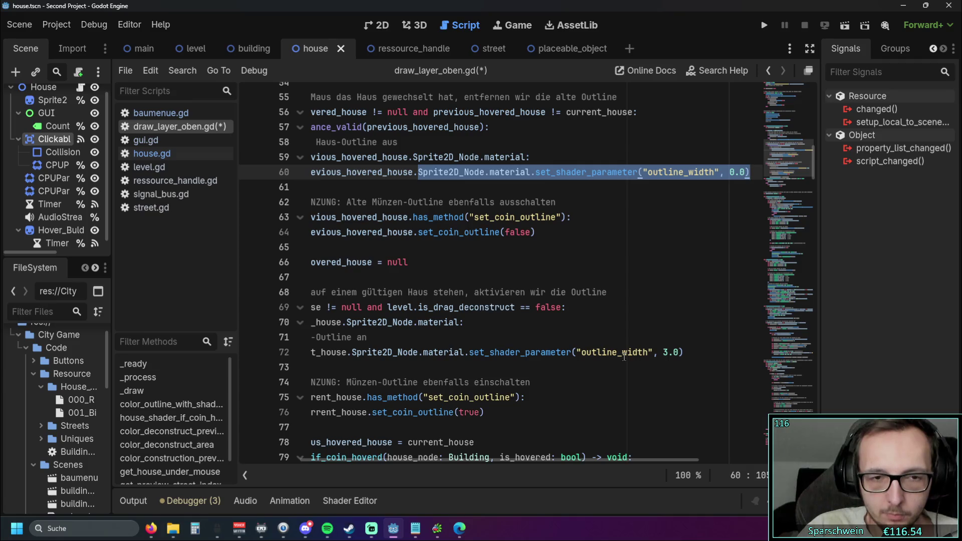
scroll(624, 357, up, 2)
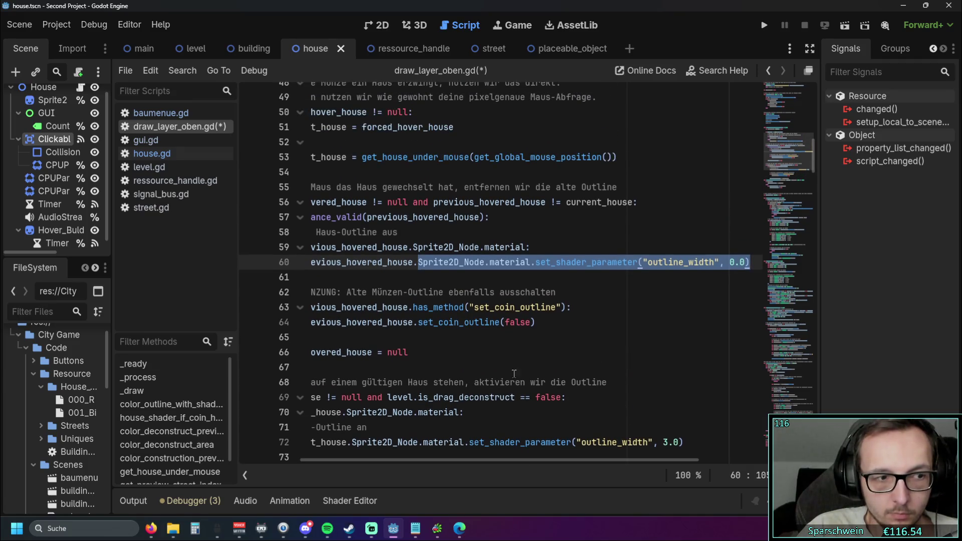
drag(462, 460, 392, 461)
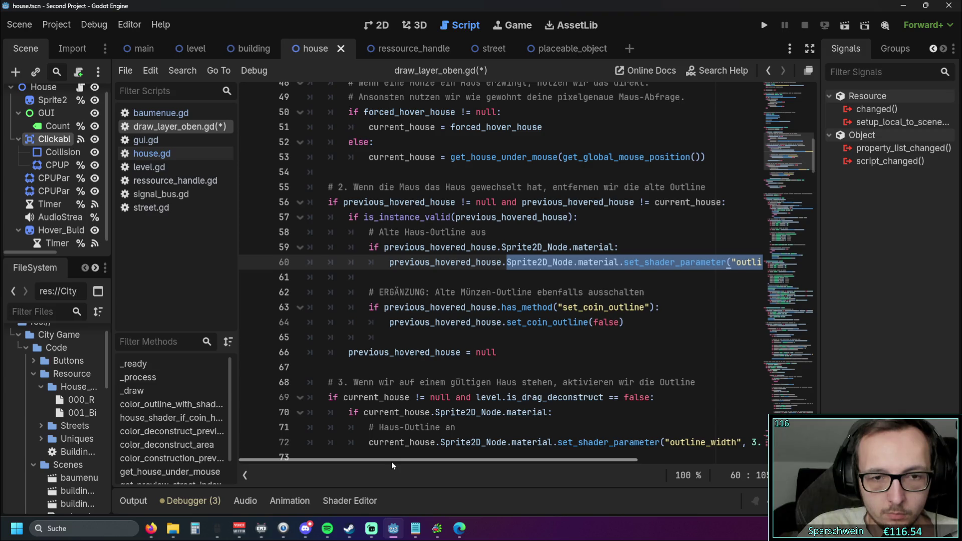
scroll(489, 344, up, 8)
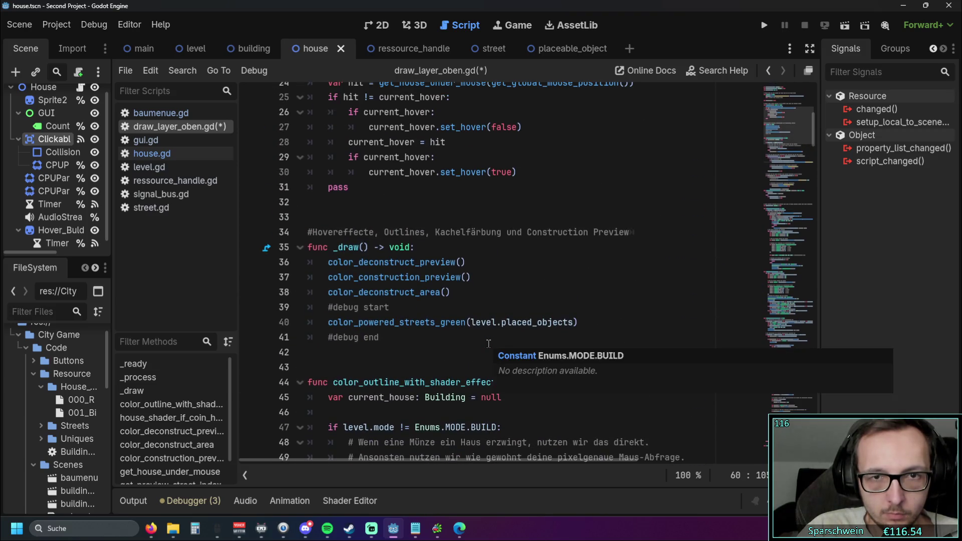
scroll(489, 344, up, 2)
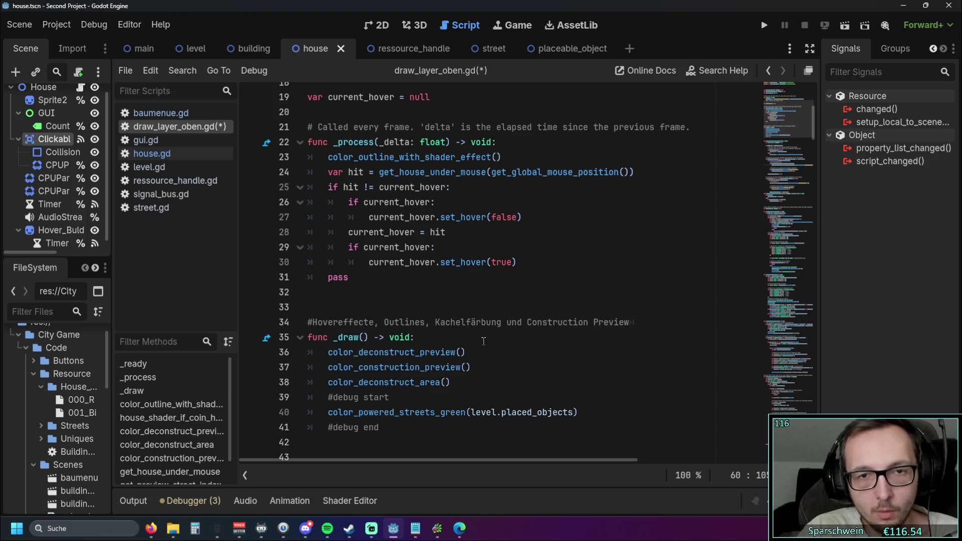
Step: Replace set_hover(false) on line 27 with the outline_width 0.0 shader call
drag(441, 217, 523, 217)
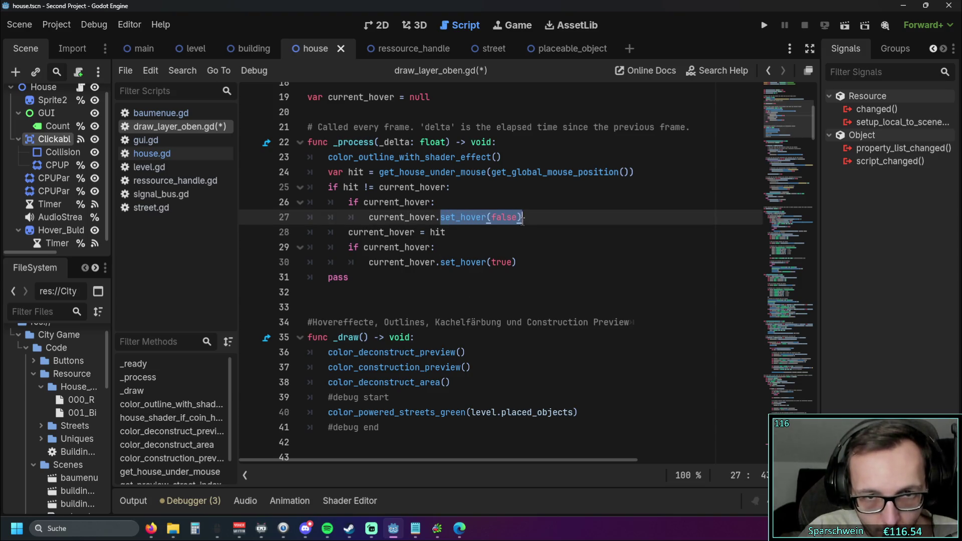
text(Sprite2D_Node.material.set_shader_parameter("outline_width", 0.0))
key(Down)
key(Down)
key(Down)
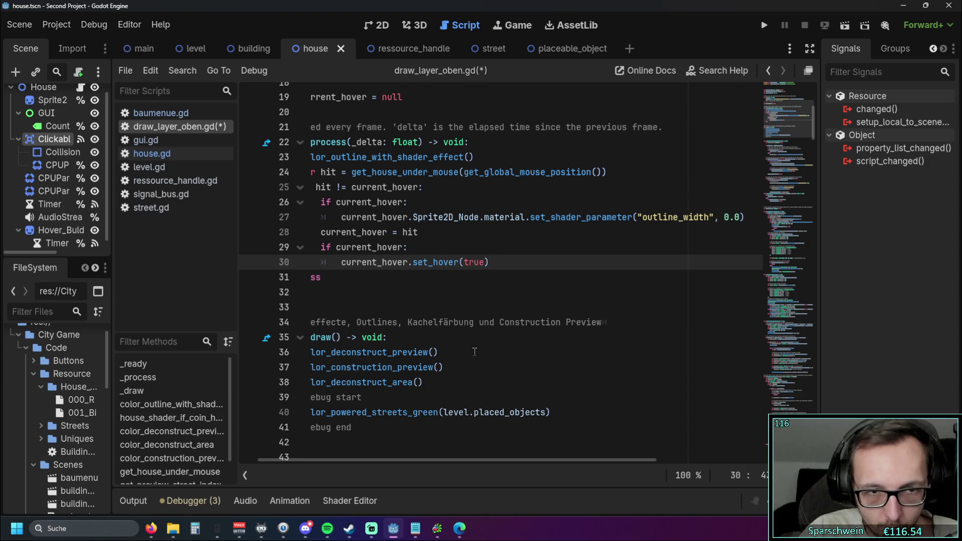
Step: Paste the outline_width 3.0 shader call over set_hover(true) on line 30
scroll(475, 350, down, 14)
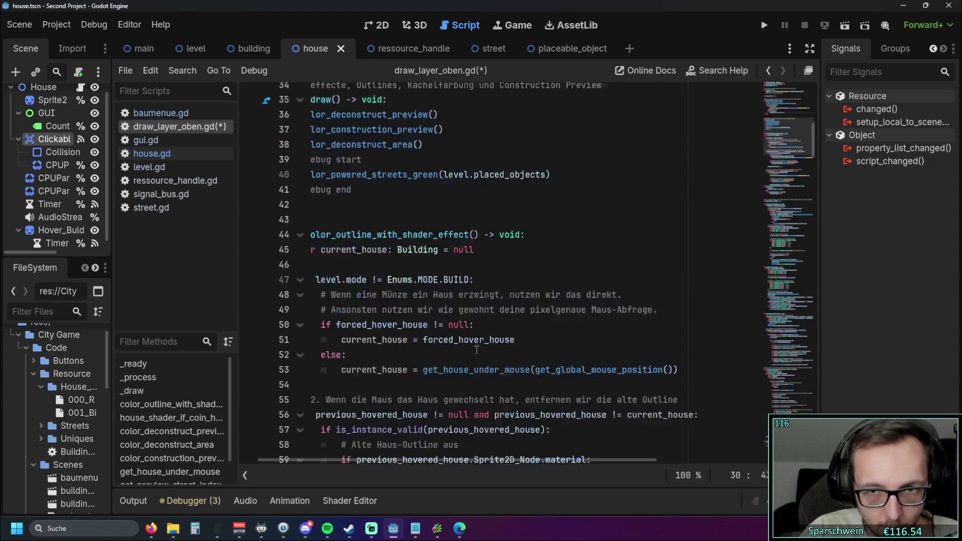
drag(739, 262, 414, 266)
key(ctrl+c)
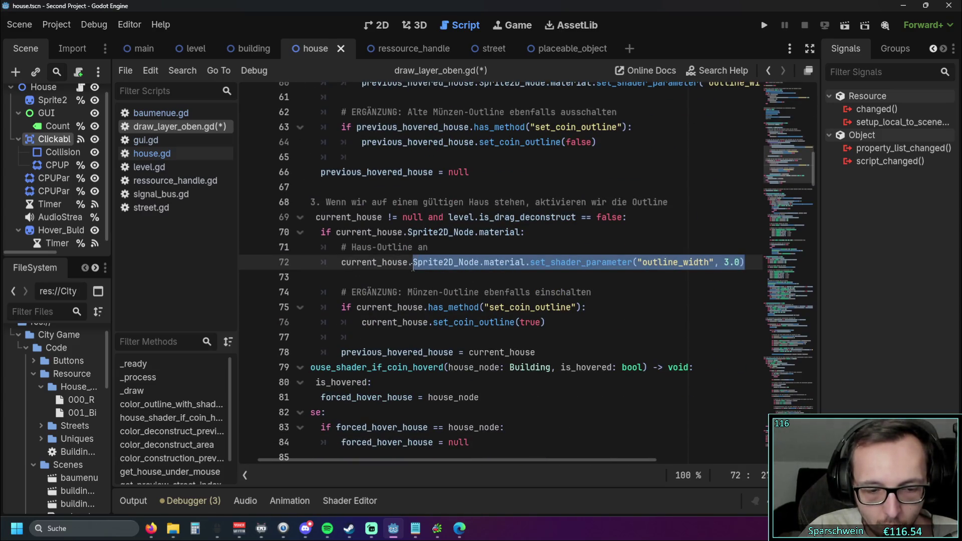
scroll(498, 278, up, 14)
scroll(498, 278, up, 4)
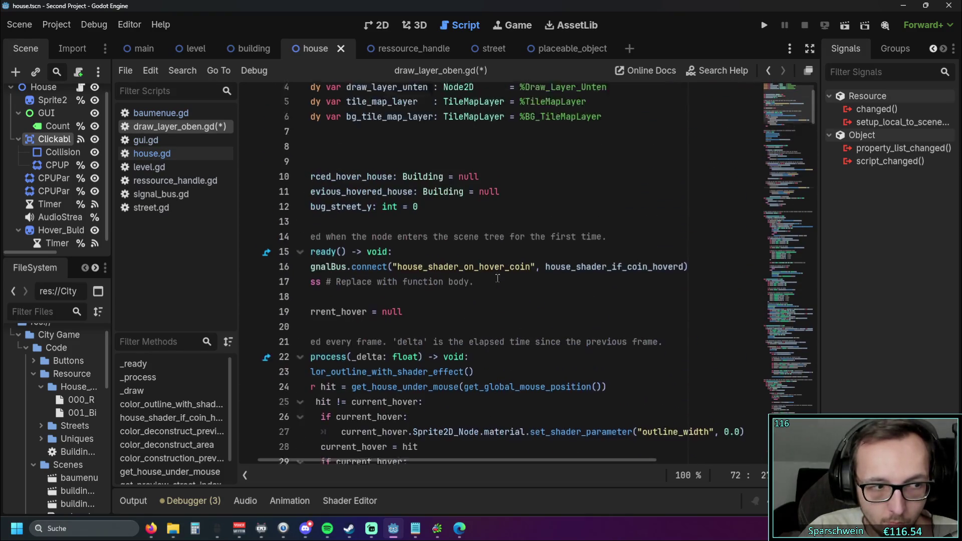
scroll(489, 278, down, 2)
scroll(489, 278, down, 1)
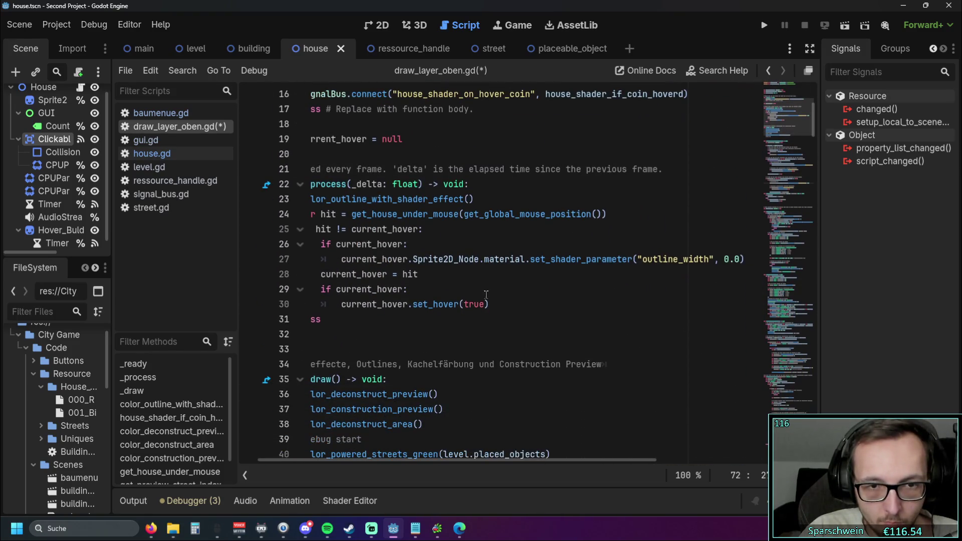
drag(486, 304, 411, 304)
key(ctrl+v)
click(442, 331)
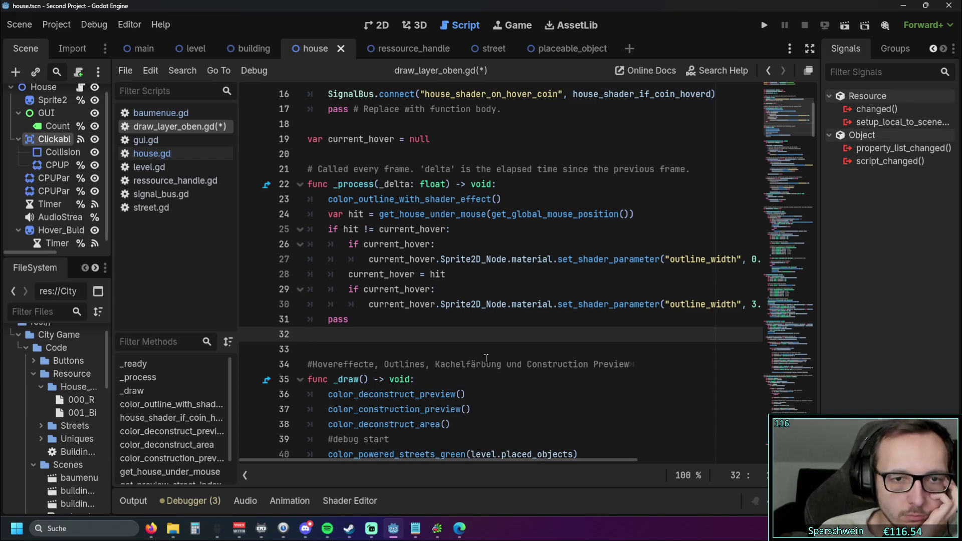
drag(513, 199, 276, 205)
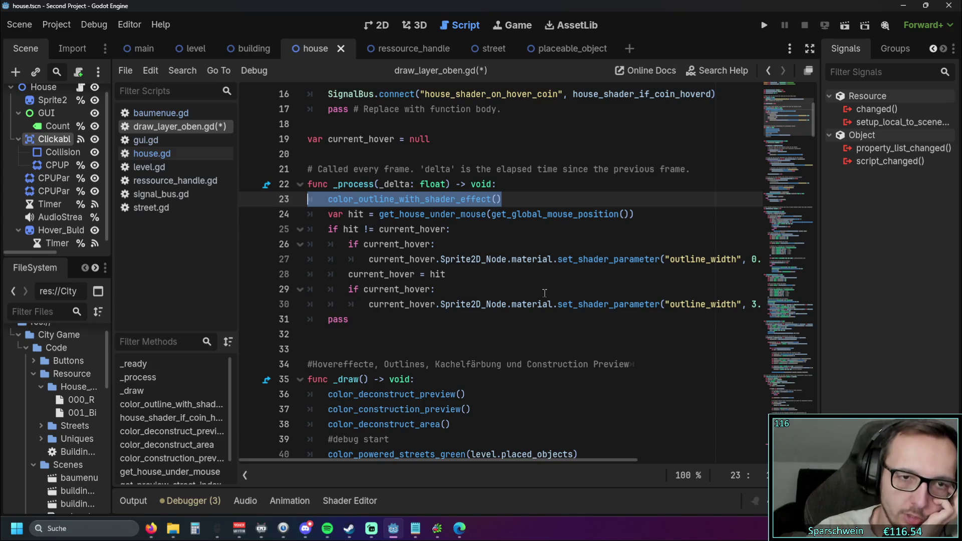
Step: Comment out the color_outline_with_shader_effect() call on line 23 with #
key(BackSpace)
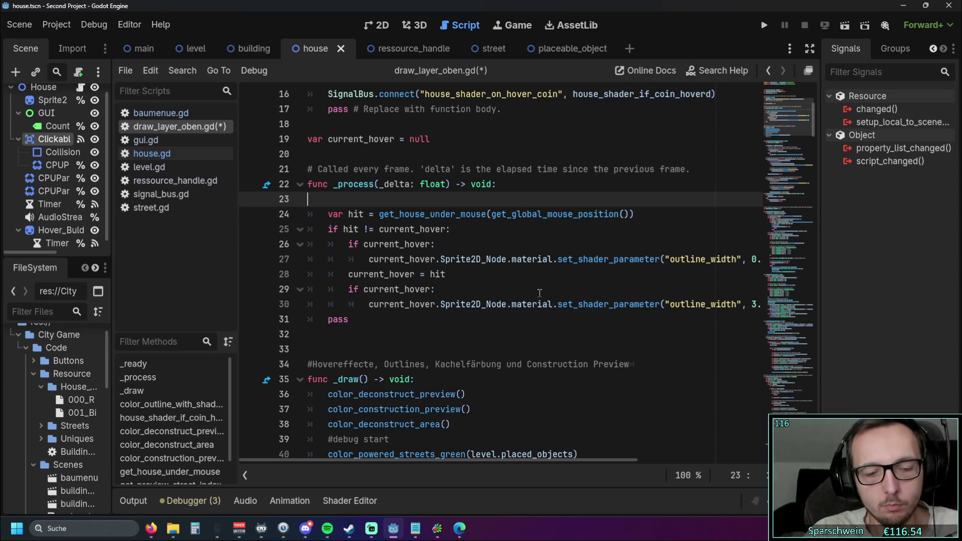
key(ctrl+z)
click(331, 202)
text(#)
click(401, 274)
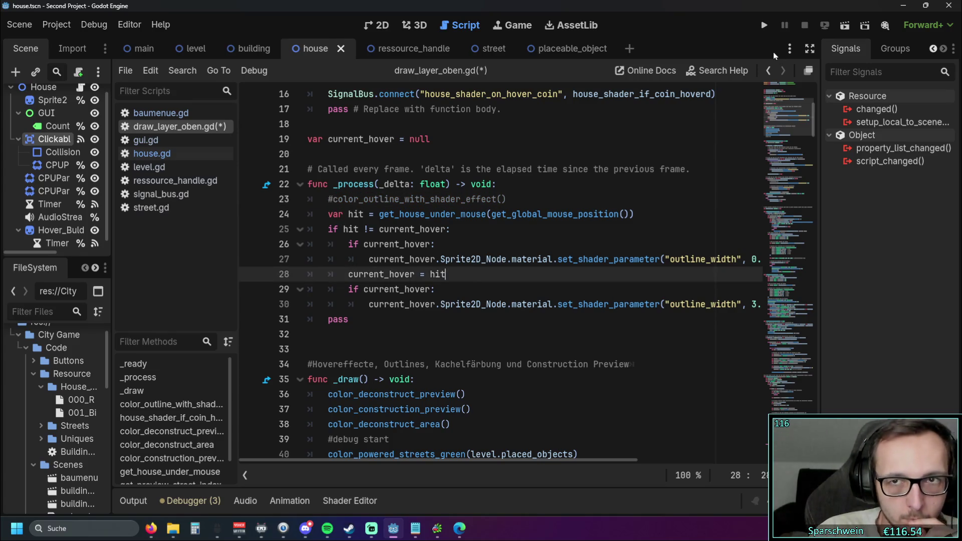
Step: Run the project and place one pink house on the map
click(764, 25)
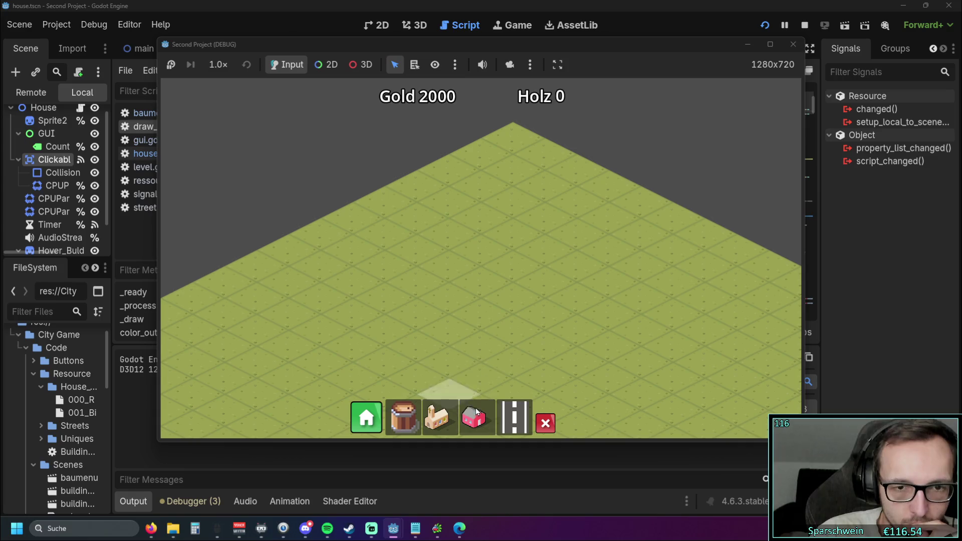
click(476, 411)
click(513, 278)
right_click(479, 298)
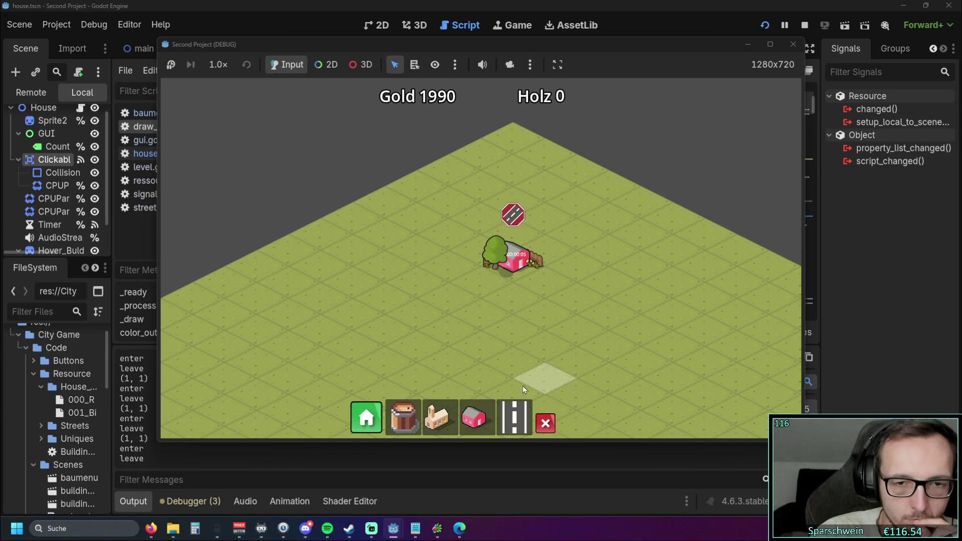
Step: Lay a diagonal road from the pink house, place a church at its end, then close the game
click(523, 407)
mouse_move(576, 265)
mouse_down()
mouse_move(422, 369)
mouse_move(373, 361)
mouse_up()
click(436, 419)
click(440, 359)
right_click(548, 342)
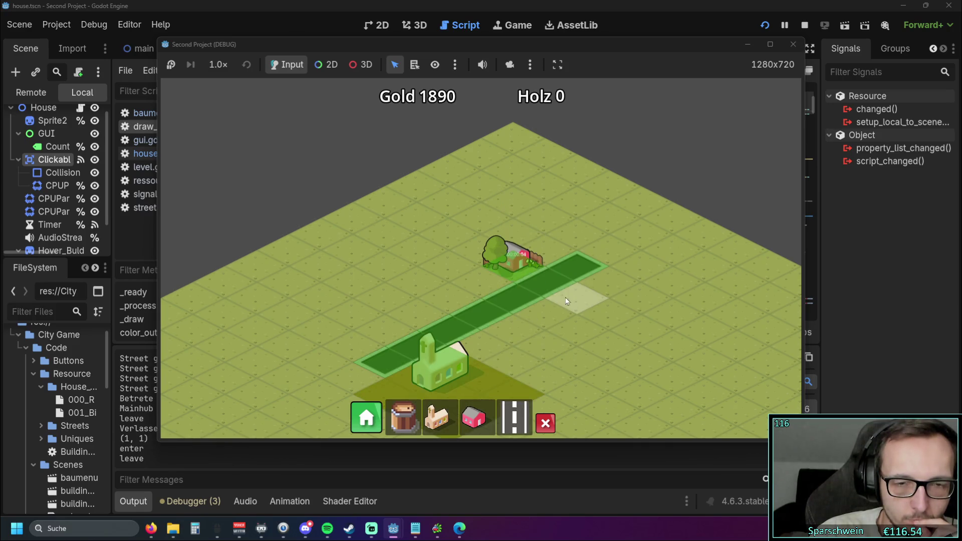
drag(567, 299, 537, 275)
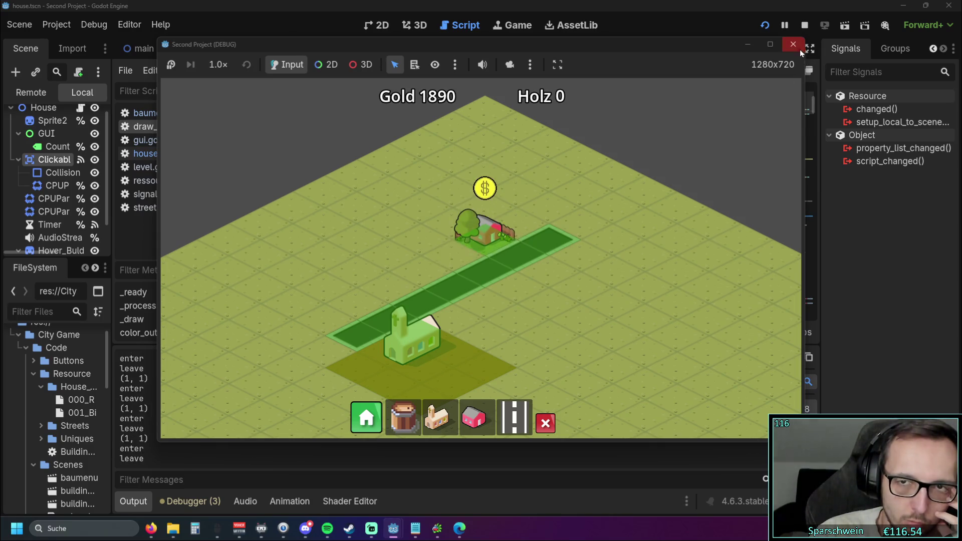
key(F8)
Step: Find and select the two set_coin_outline(false) check lines 63–64
scroll(545, 244, down, 1)
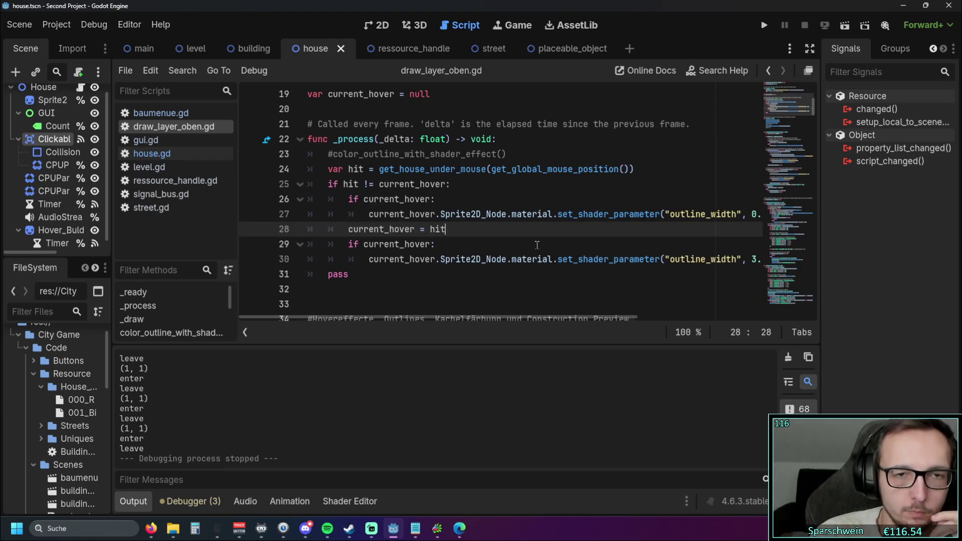
mouse_move(422, 316)
mouse_down()
mouse_move(444, 317)
mouse_move(389, 326)
mouse_up()
scroll(501, 225, down, 8)
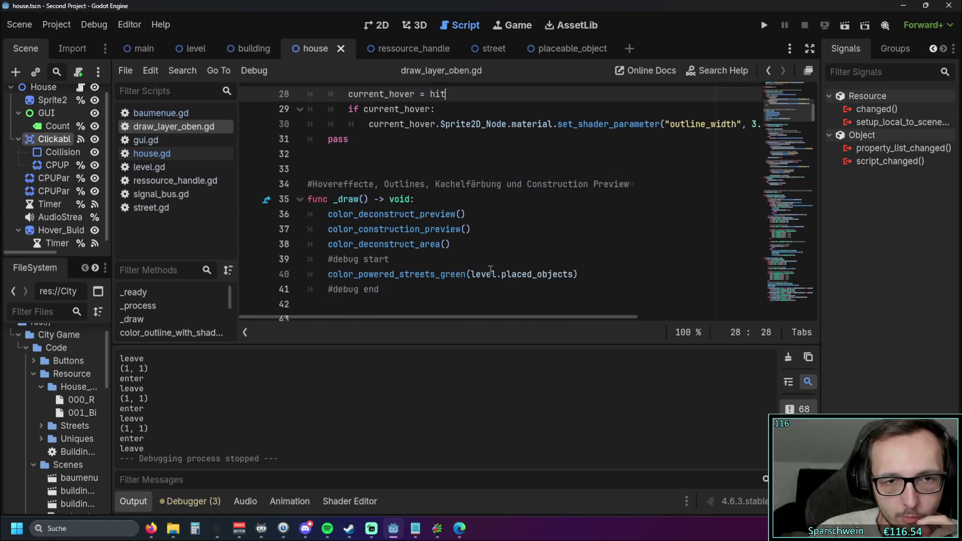
scroll(624, 266, down, 2)
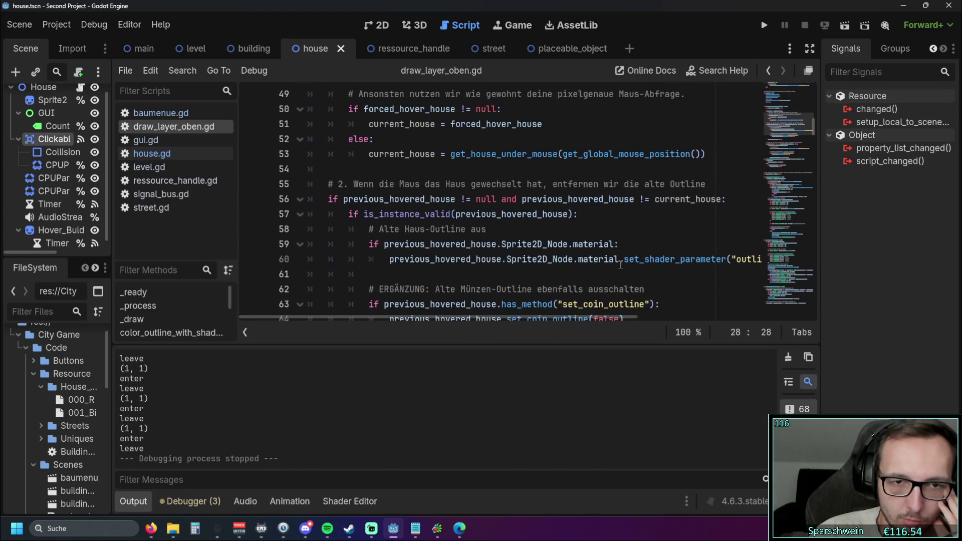
scroll(576, 274, down, 1)
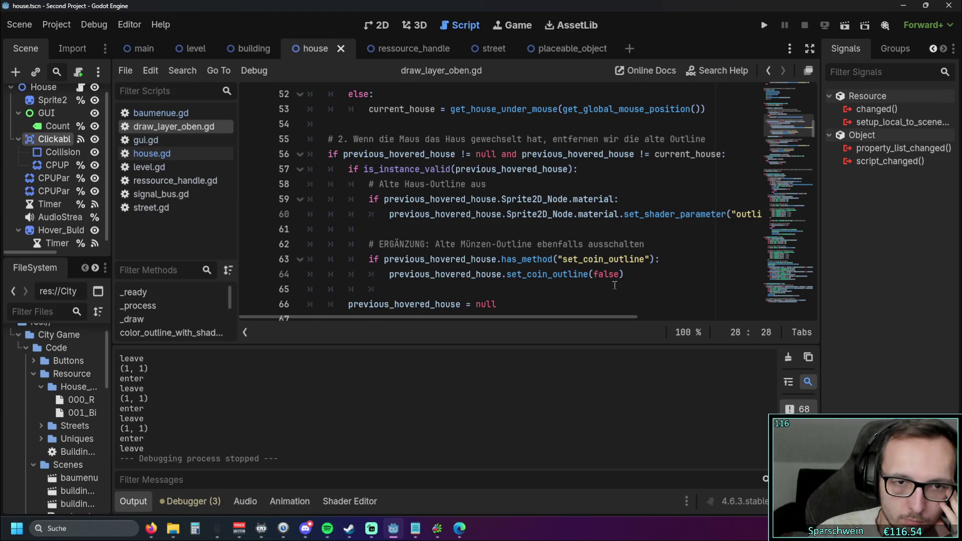
scroll(614, 285, down, 1)
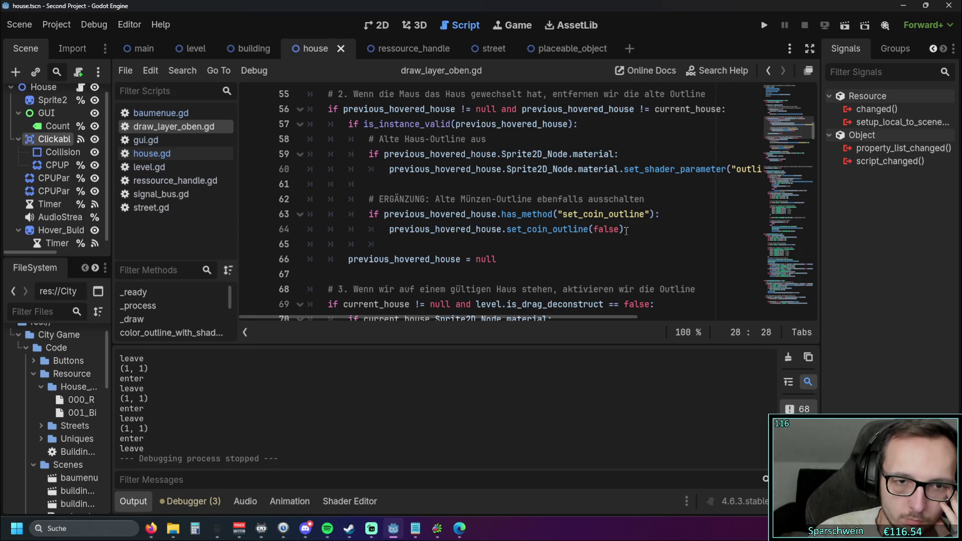
scroll(625, 230, down, 2)
scroll(625, 232, up, 13)
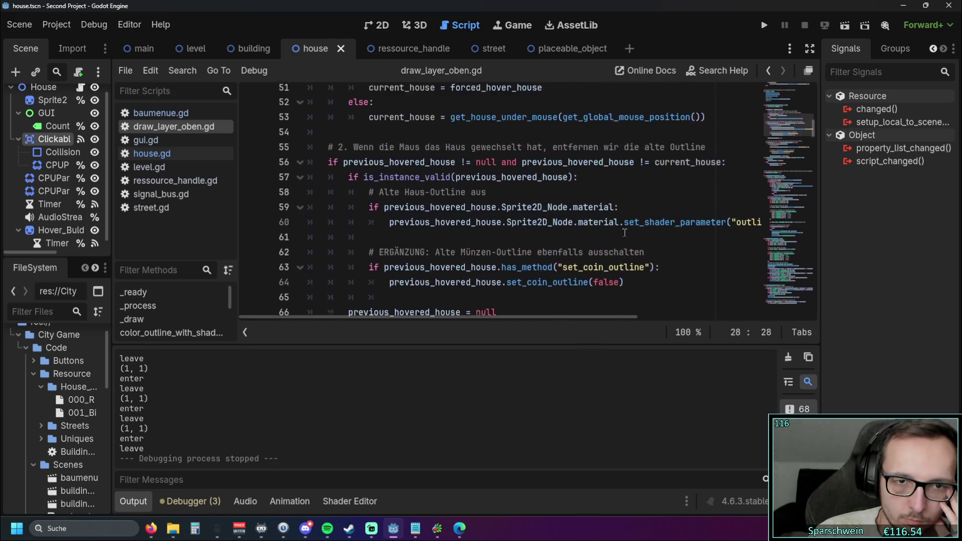
scroll(624, 233, up, 1)
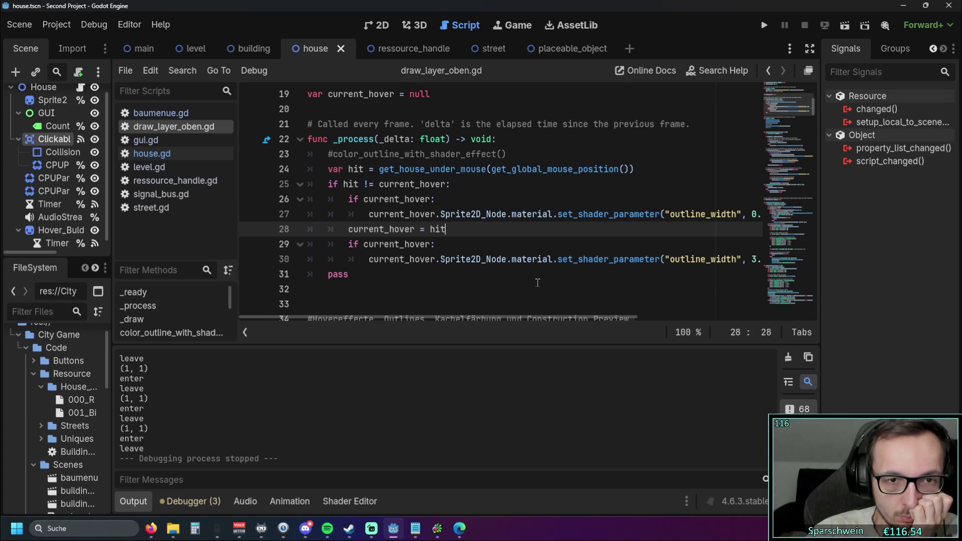
scroll(537, 283, down, 13)
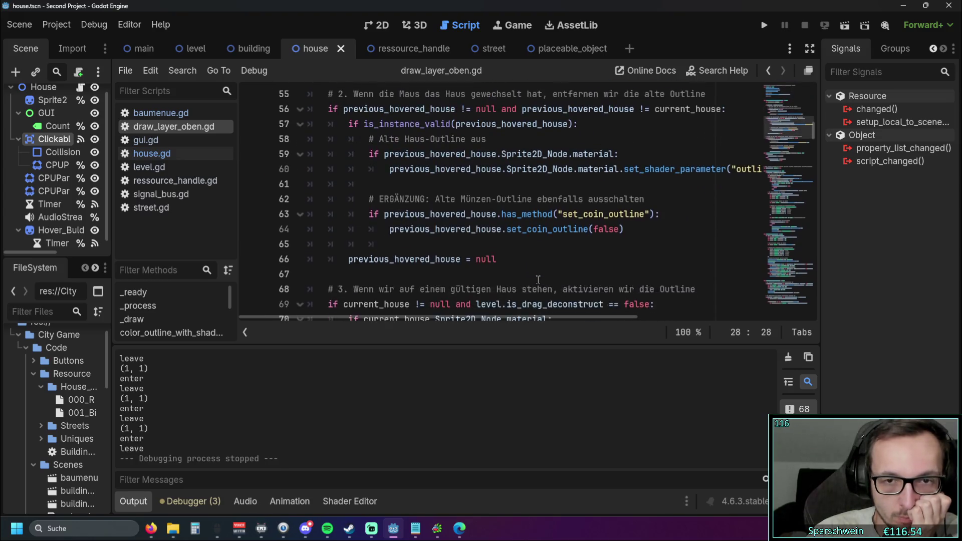
scroll(562, 220, up, 1)
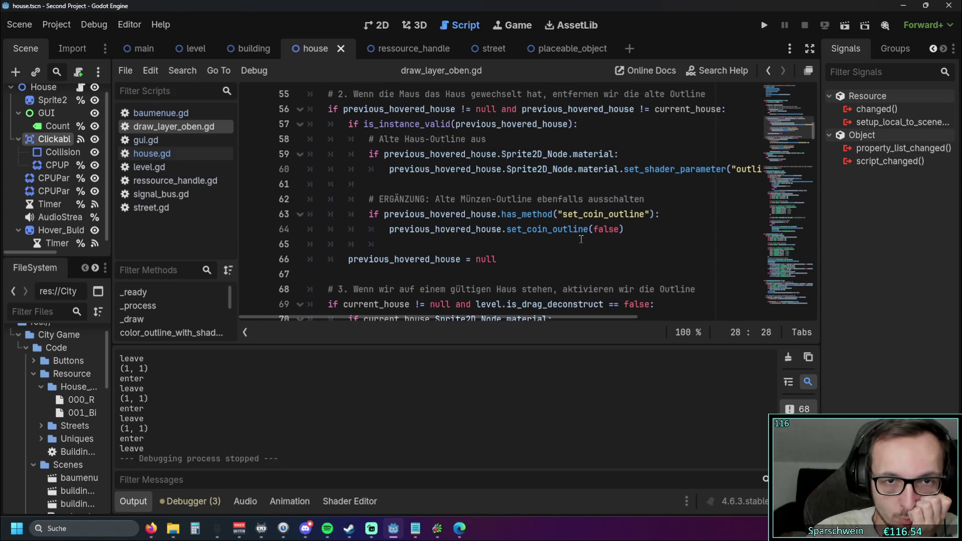
drag(633, 231, 305, 214)
key(ctrl+c)
Step: Paste the coin outline check below line 26 in _process and remove the extra indentation
scroll(305, 214, up, 12)
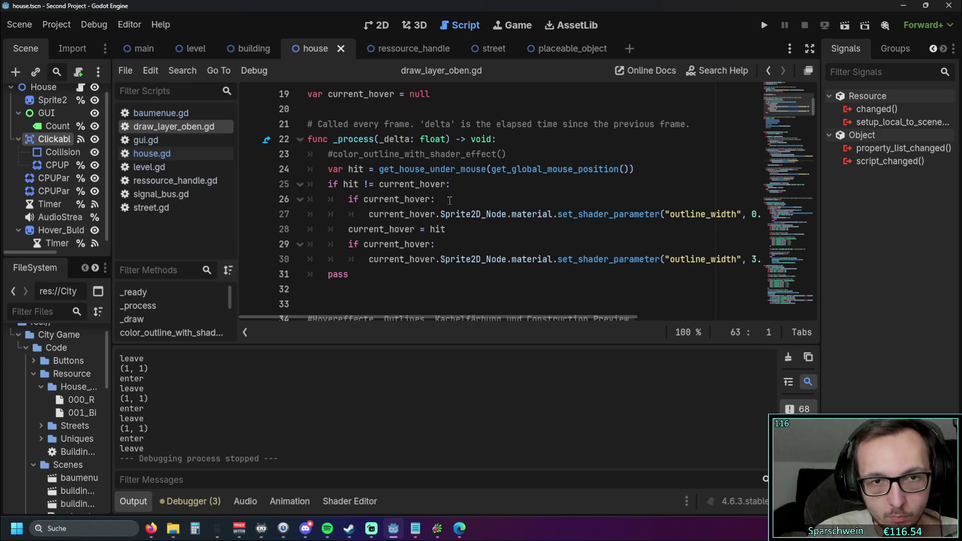
click(448, 200)
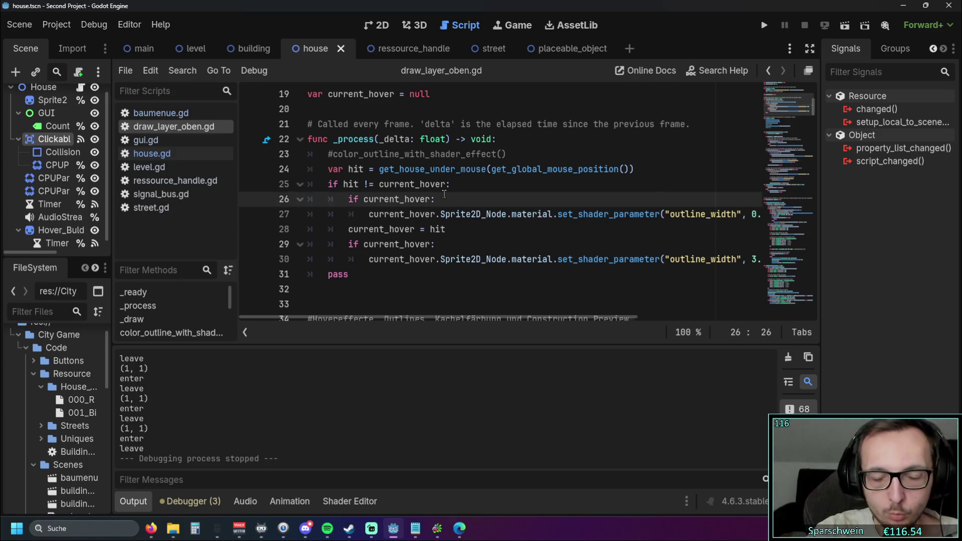
key(Return)
key(ctrl+v)
click(424, 214)
key(BackSpace)
key(BackSpace)
key(BackSpace)
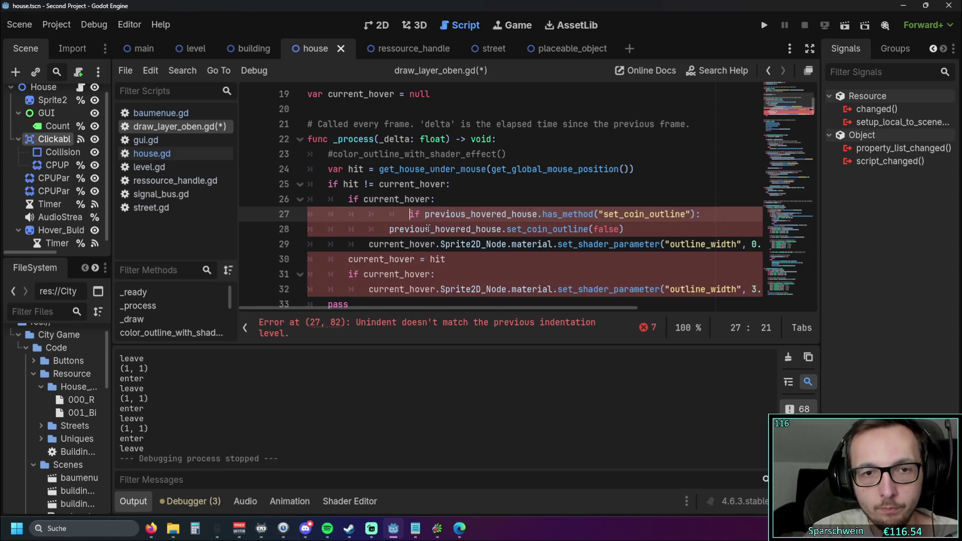
Step: Replace previous_hovered_house with current_hover on lines 27 and 28
click(490, 196)
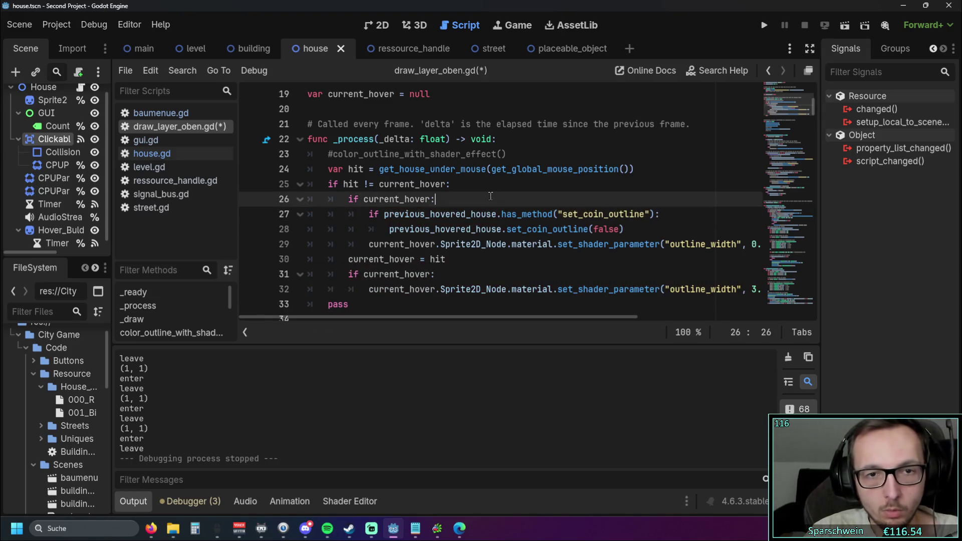
double_click(363, 198)
key(ctrl+c)
click(385, 215)
drag(385, 216, 502, 216)
key(ctrl+v)
drag(389, 229, 505, 229)
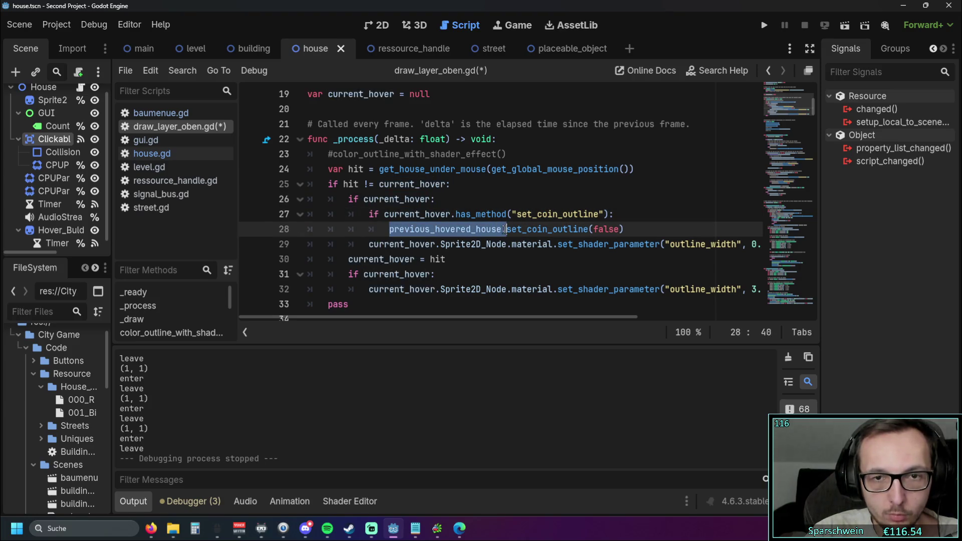
key(ctrl+v)
Step: Paste the set_coin_outline(true) check after line 31 and fix its indentation
click(510, 197)
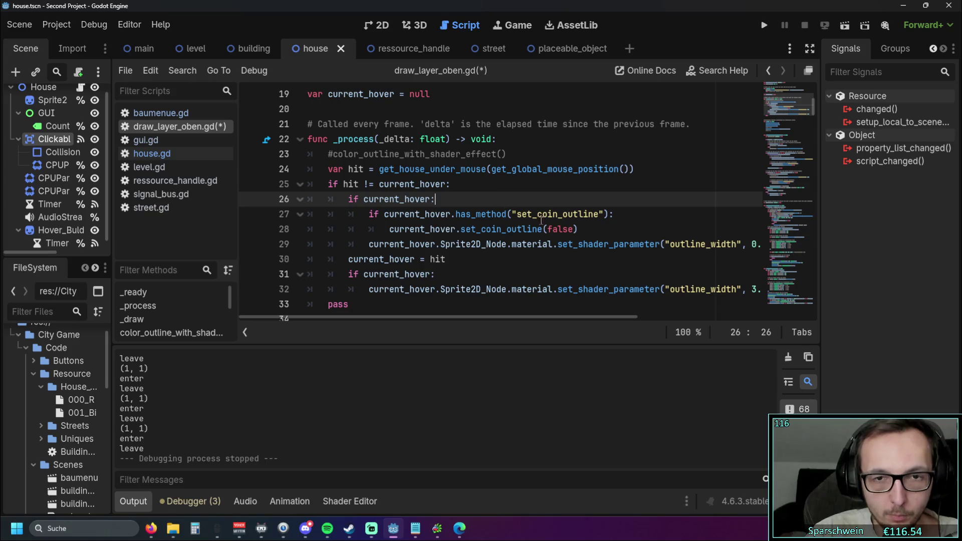
key(Down)
key(Down)
key(End)
click(481, 261)
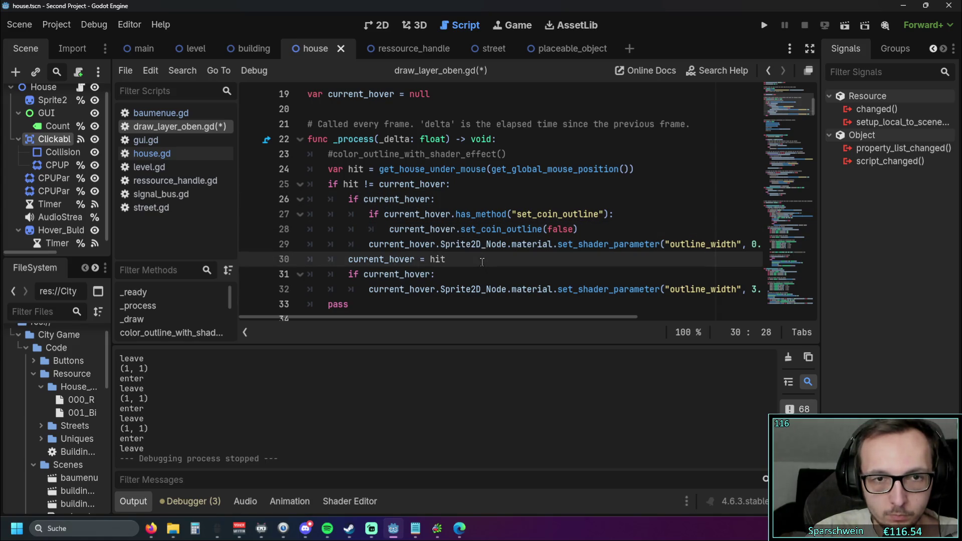
scroll(482, 260, down, 15)
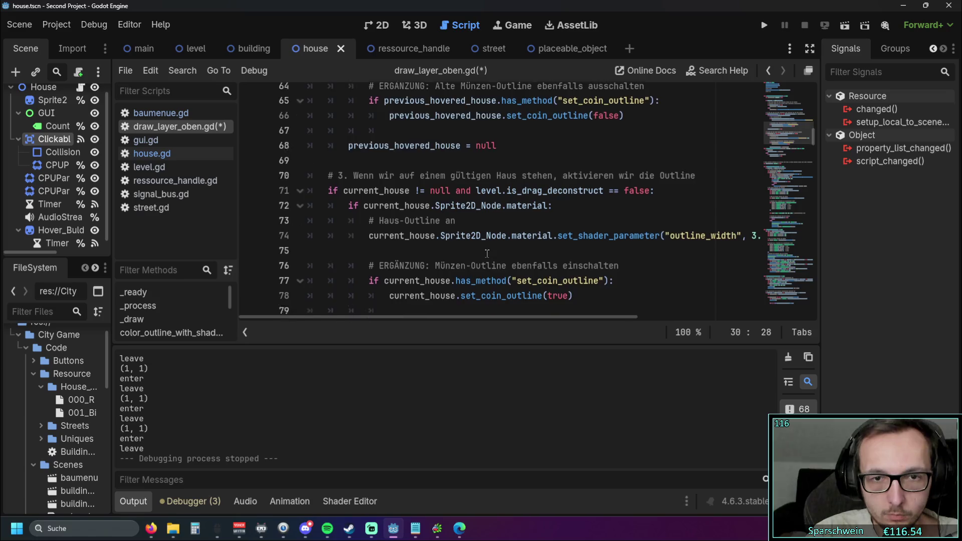
scroll(486, 253, down, 1)
drag(574, 259, 273, 242)
key(ctrl+c)
scroll(449, 250, up, 15)
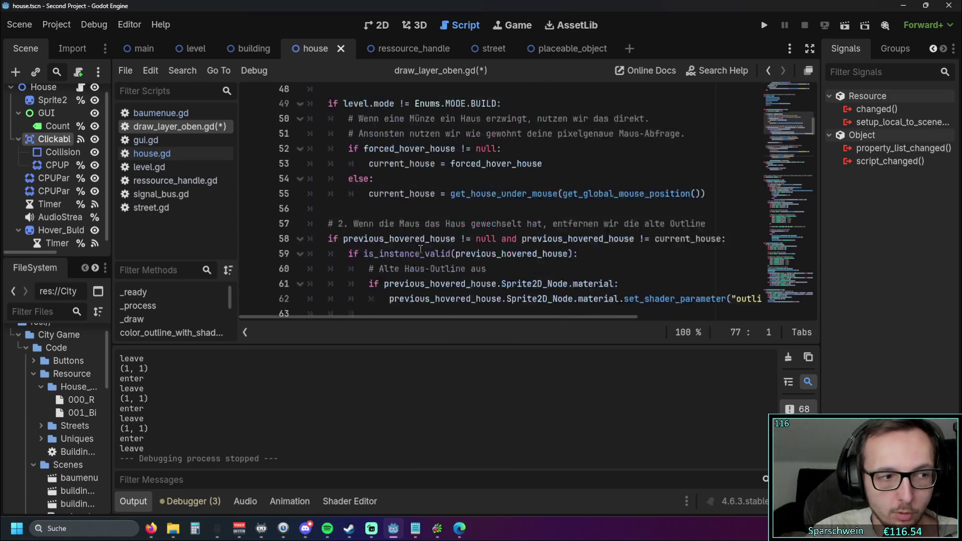
click(447, 228)
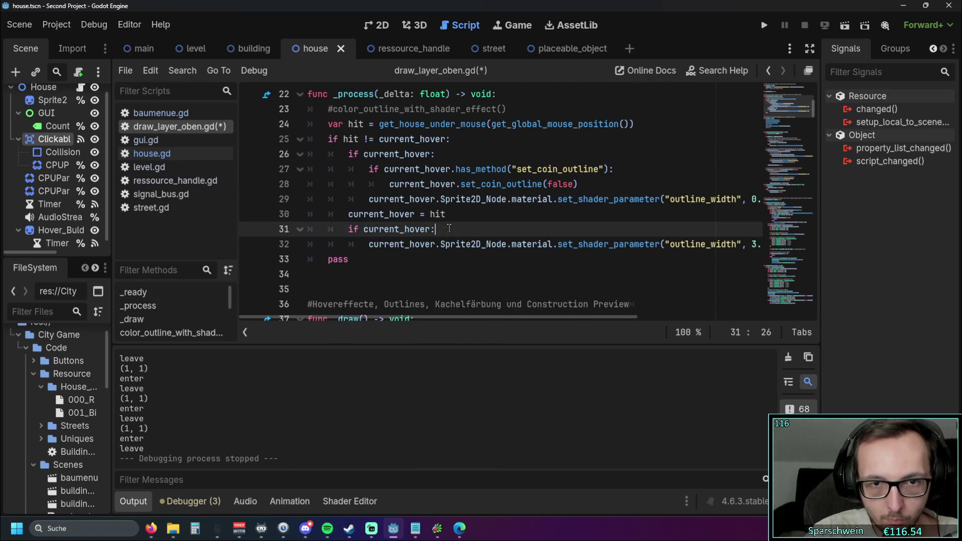
key(Return)
key(ctrl+v)
click(424, 246)
key(BackSpace)
key(BackSpace)
key(BackSpace)
Step: Rename current_house to current_hover on lines 32 and 33
click(370, 275)
double_click(370, 275)
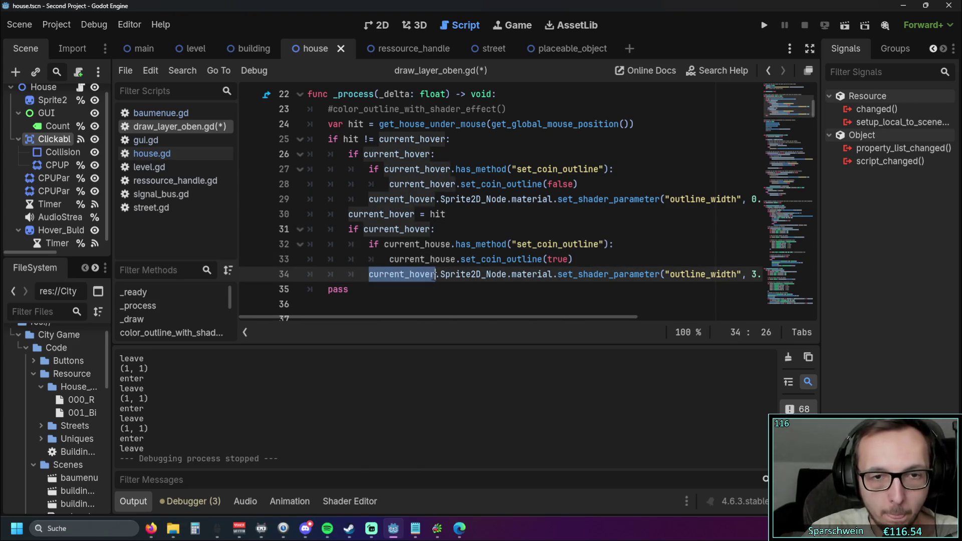
click(387, 259)
double_click(401, 259)
key(ctrl+v)
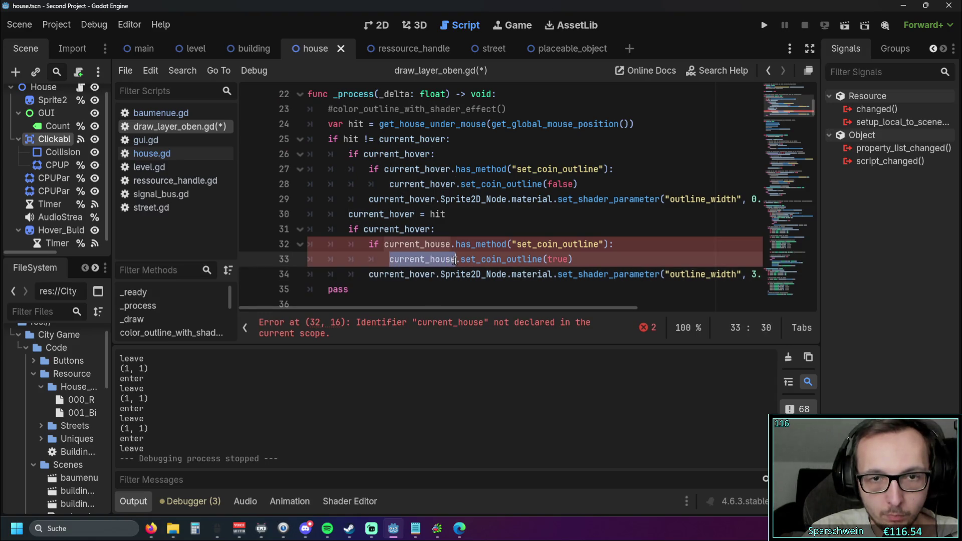
double_click(449, 244)
text(current_hover)
Step: Run the game with F5 to test the coin outline
click(481, 217)
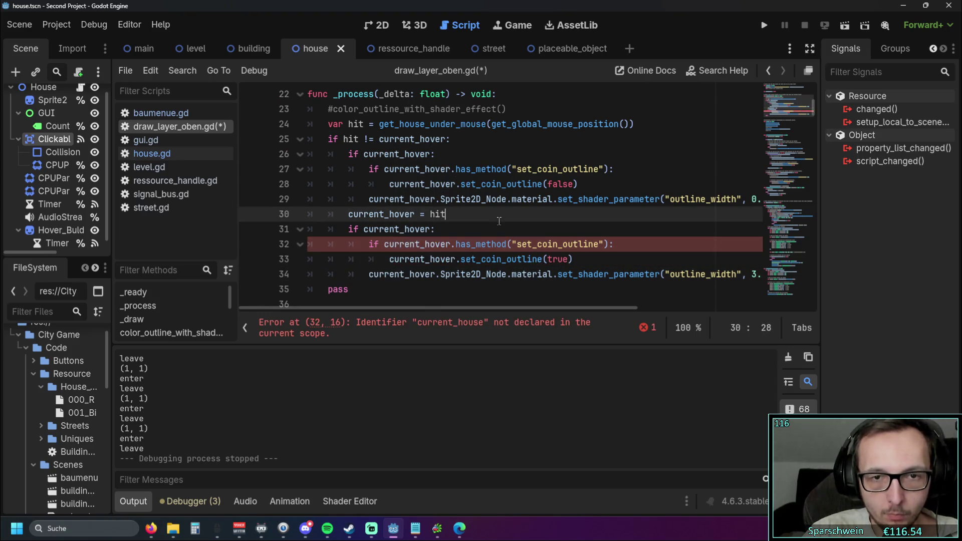
scroll(482, 222, up, 1)
scroll(483, 218, down, 6)
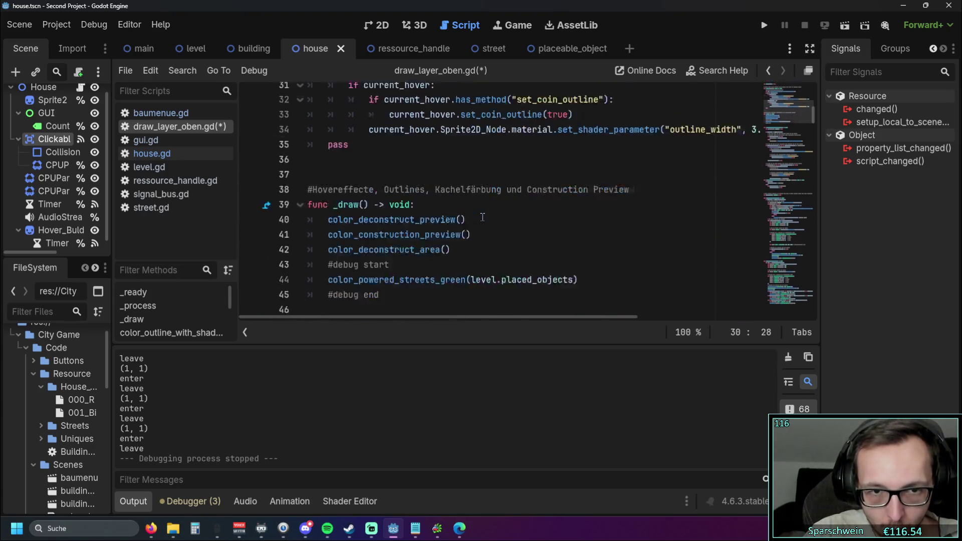
scroll(489, 214, up, 5)
scroll(488, 214, up, 2)
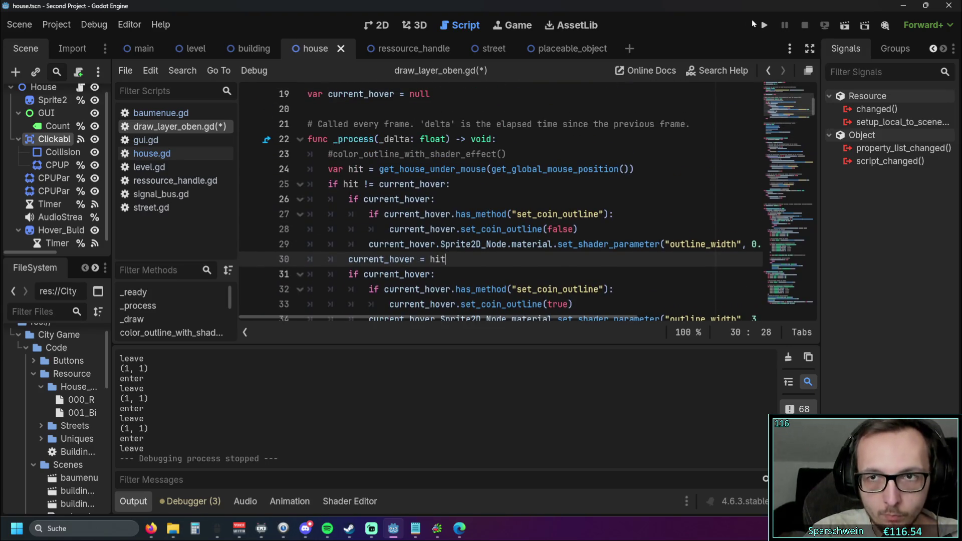
key(F5)
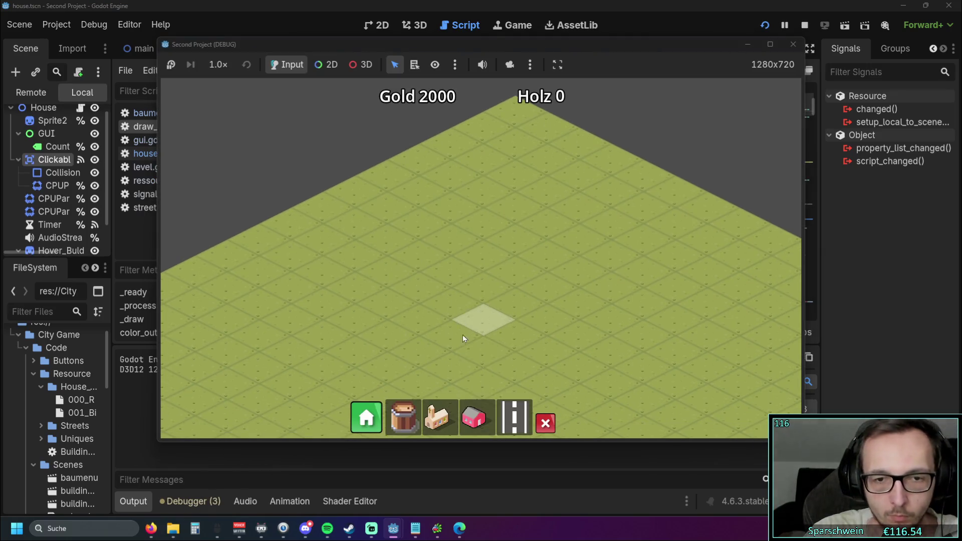
Step: Place three pink houses, lay a street beside them and put a church at its end
click(473, 417)
click(511, 238)
click(484, 250)
click(464, 263)
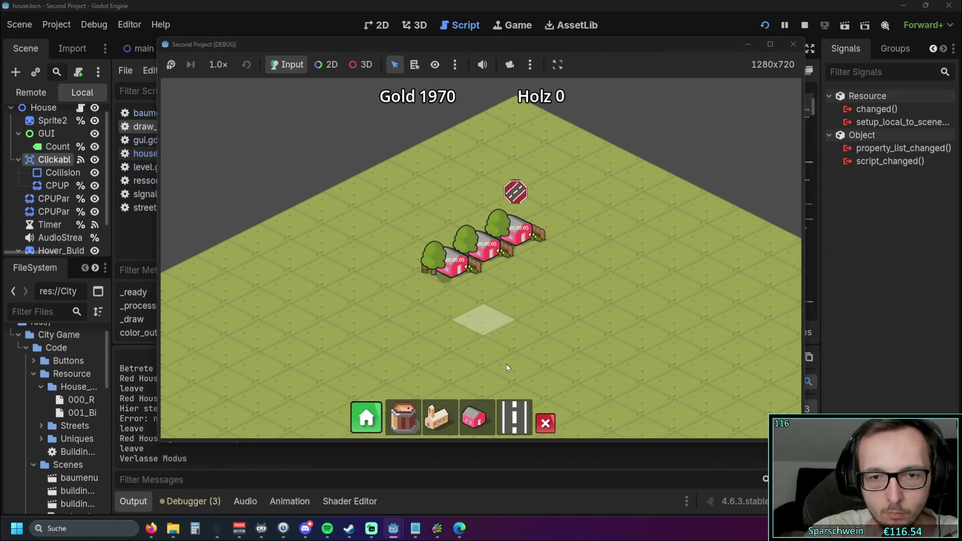
click(514, 418)
drag(614, 223, 369, 342)
click(437, 418)
click(431, 360)
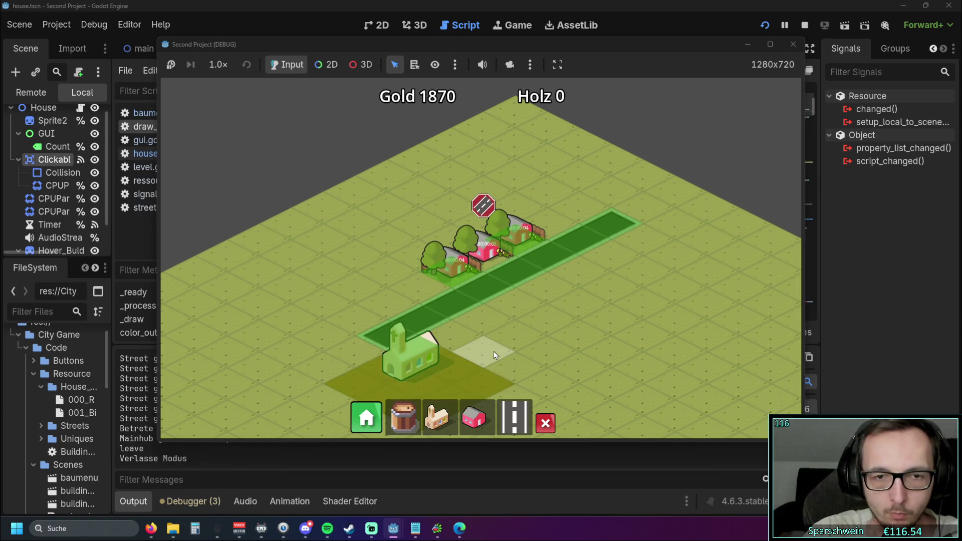
Step: Pan the map to check the house and coin outlines, then stop the game
drag(509, 319, 497, 344)
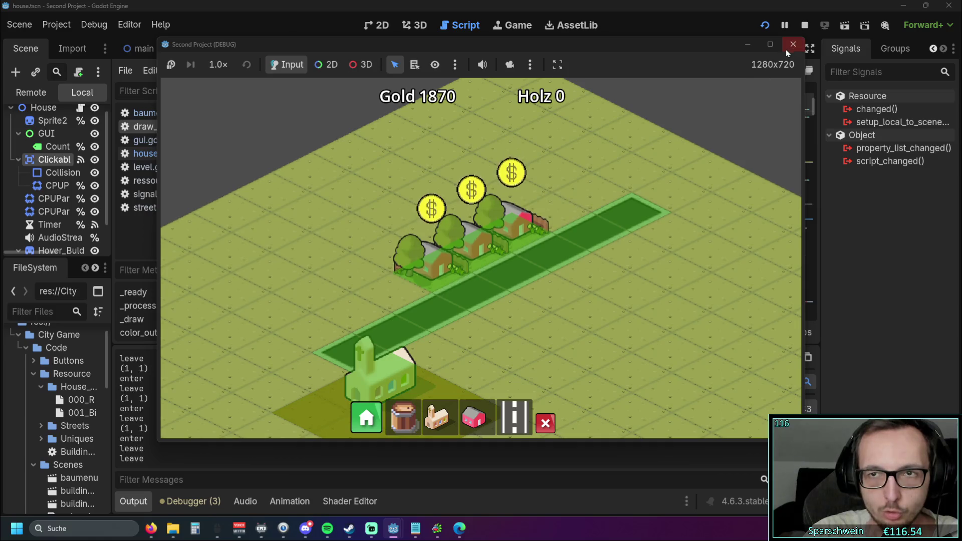
key(F8)
click(131, 501)
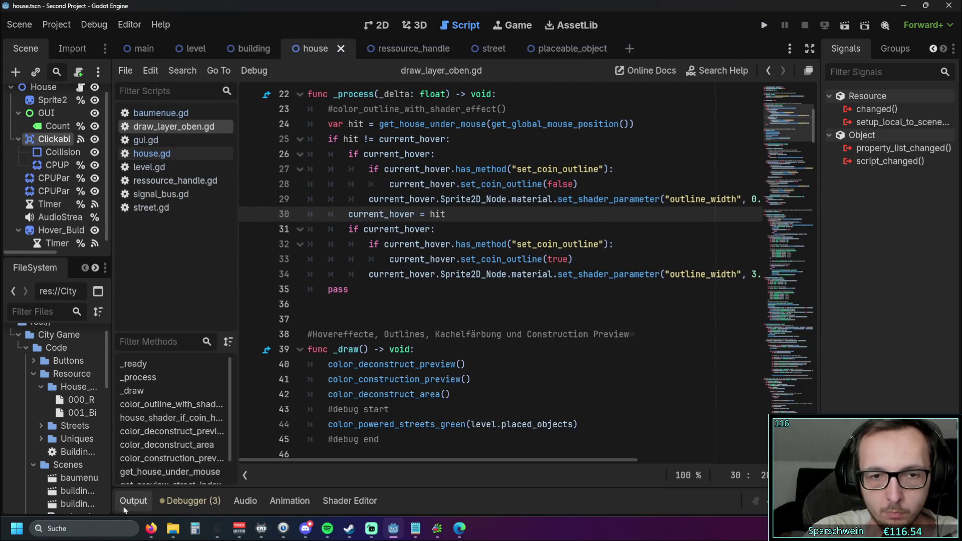
Step: Select debug_street_y on line 12 and search the script for its uses with Ctrl+F
scroll(479, 286, up, 3)
scroll(479, 285, down, 4)
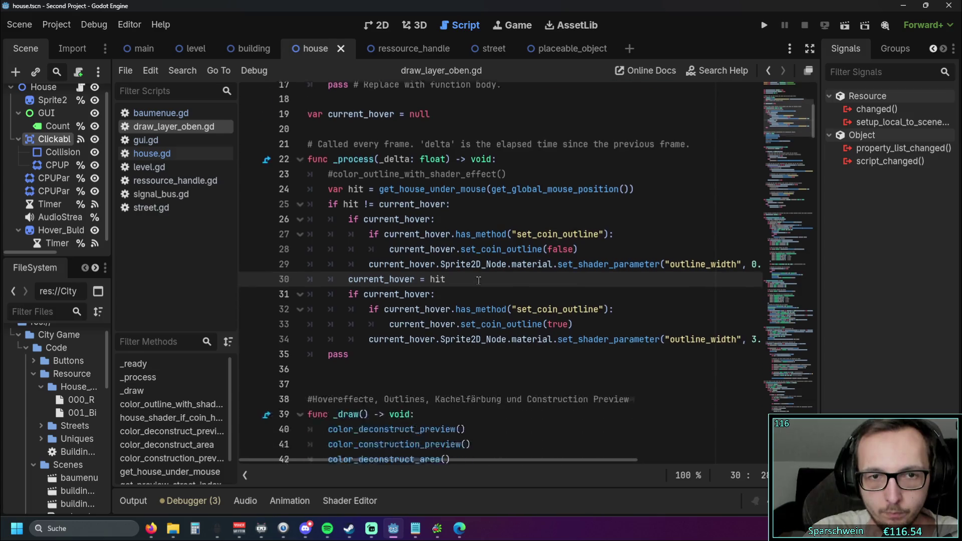
scroll(488, 268, up, 6)
scroll(487, 268, up, 2)
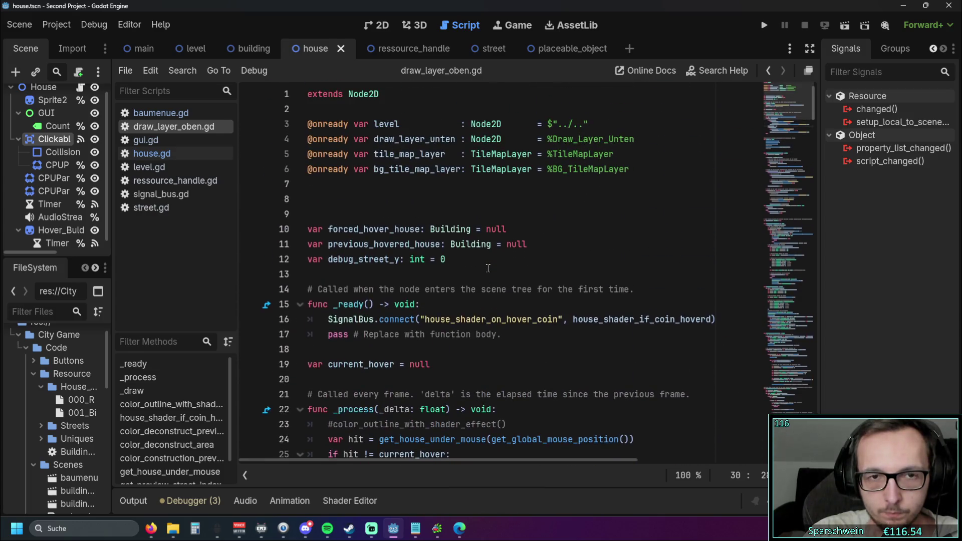
scroll(488, 268, down, 4)
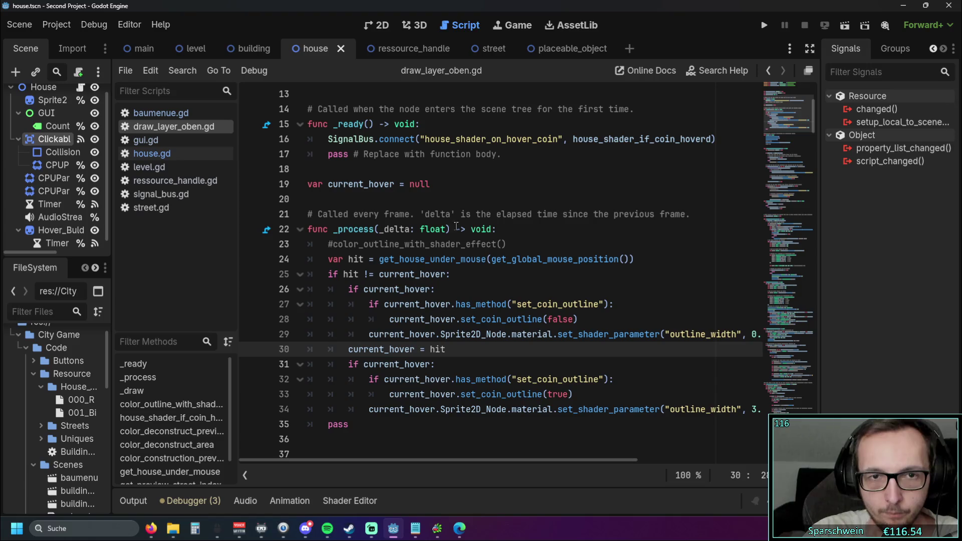
scroll(449, 186, up, 3)
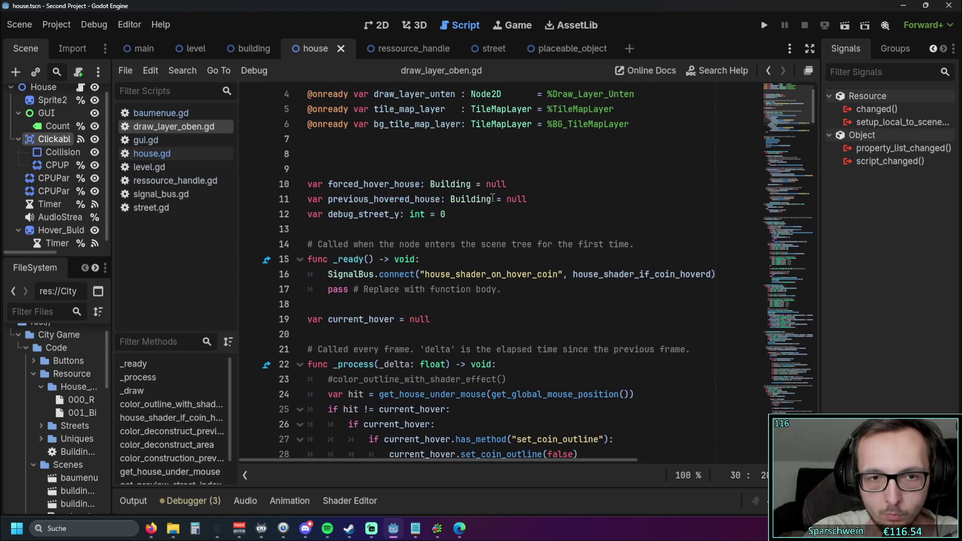
scroll(492, 198, down, 2)
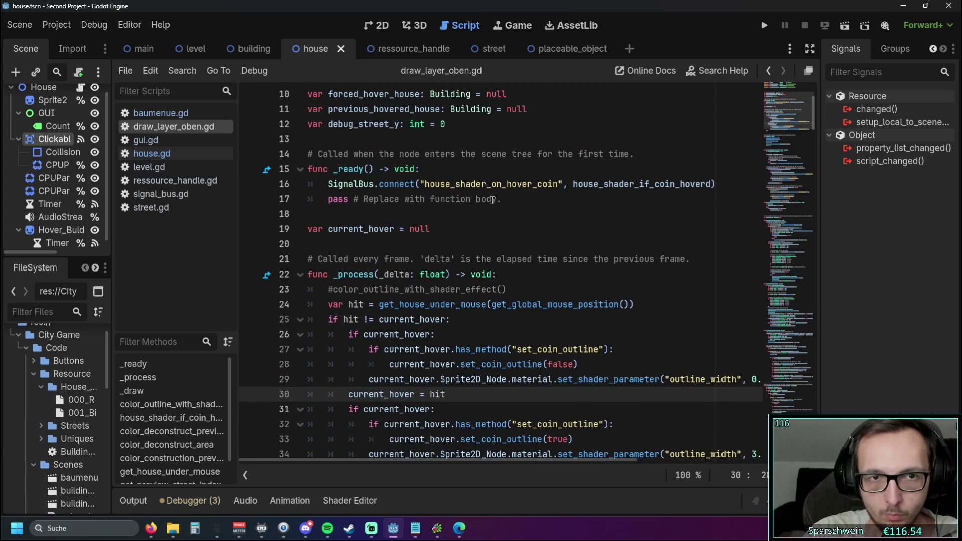
scroll(445, 170, up, 1)
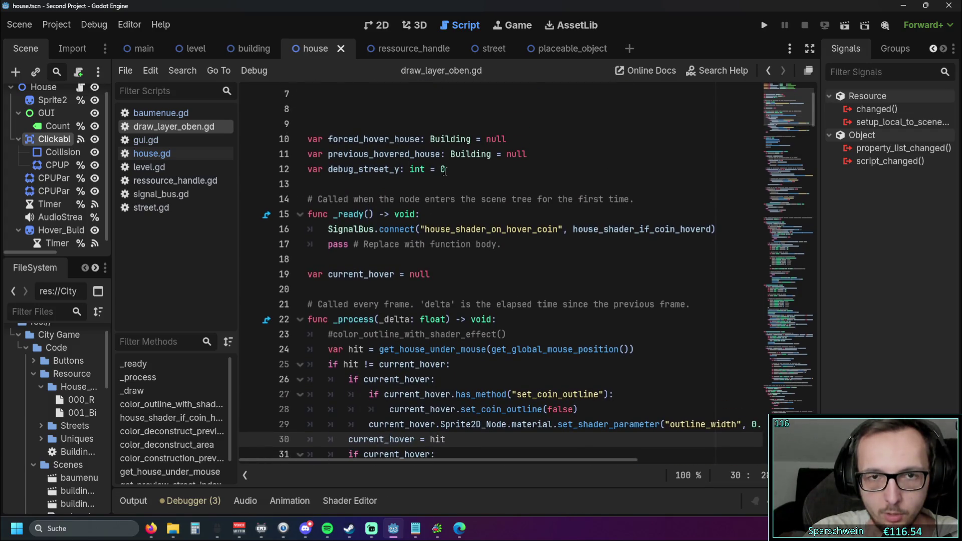
drag(329, 170, 401, 171)
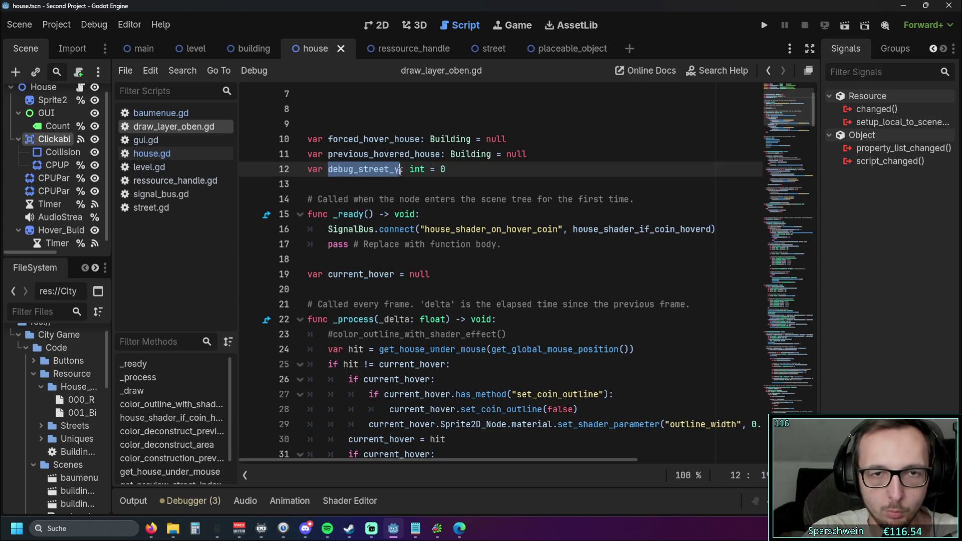
key(ctrl+f)
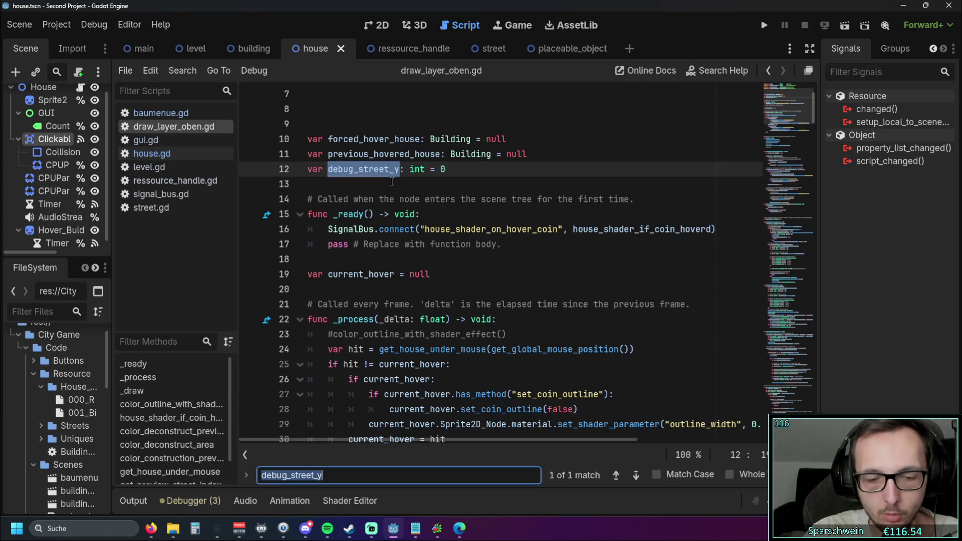
Step: Delete the 'var debug_street_y: int = 0' line and close the find bar
click(635, 476)
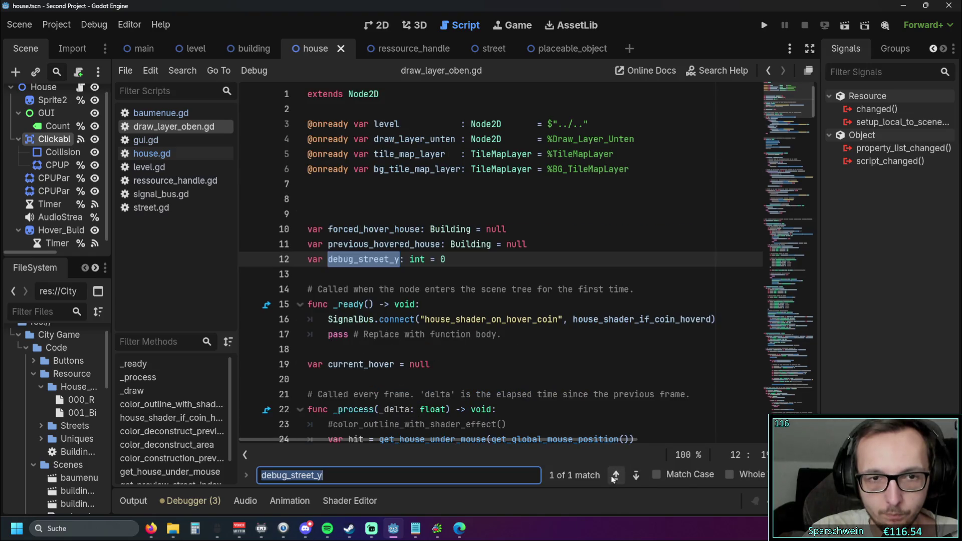
click(309, 306)
drag(446, 259, 308, 259)
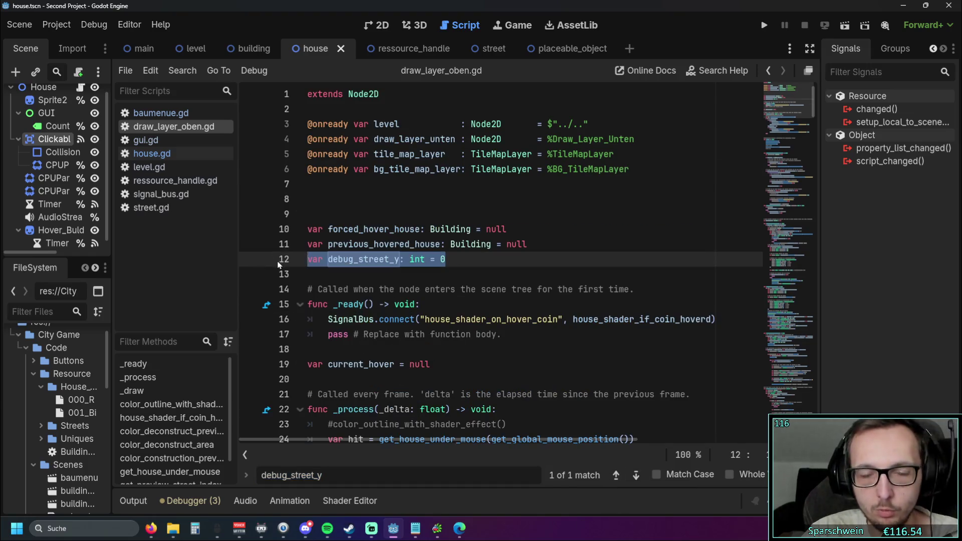
key(BackSpace)
key(BackSpace)
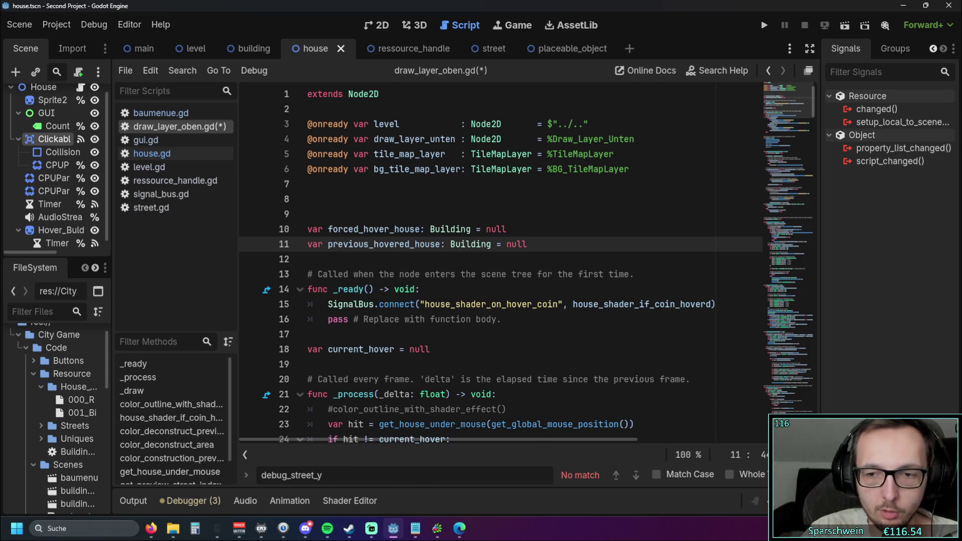
key(Escape)
click(533, 276)
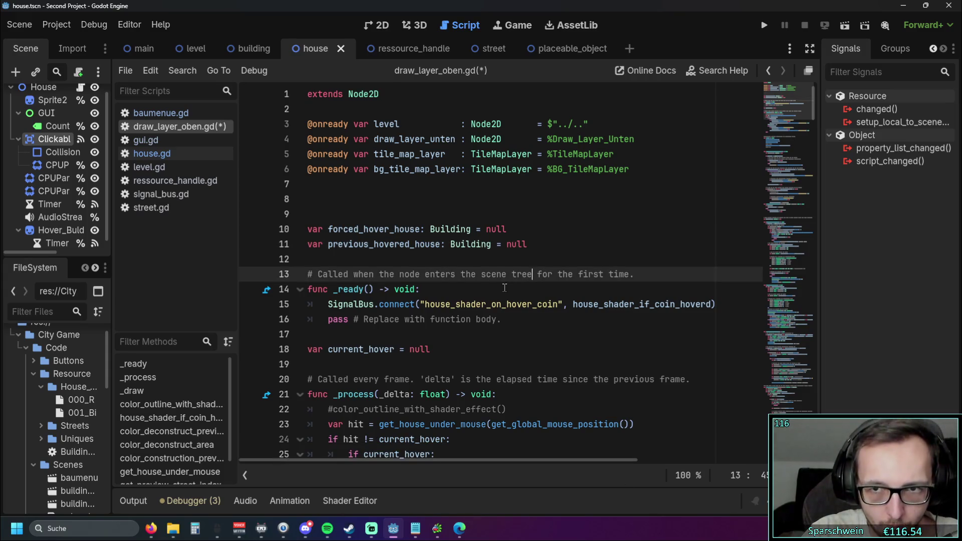
scroll(502, 283, down, 1)
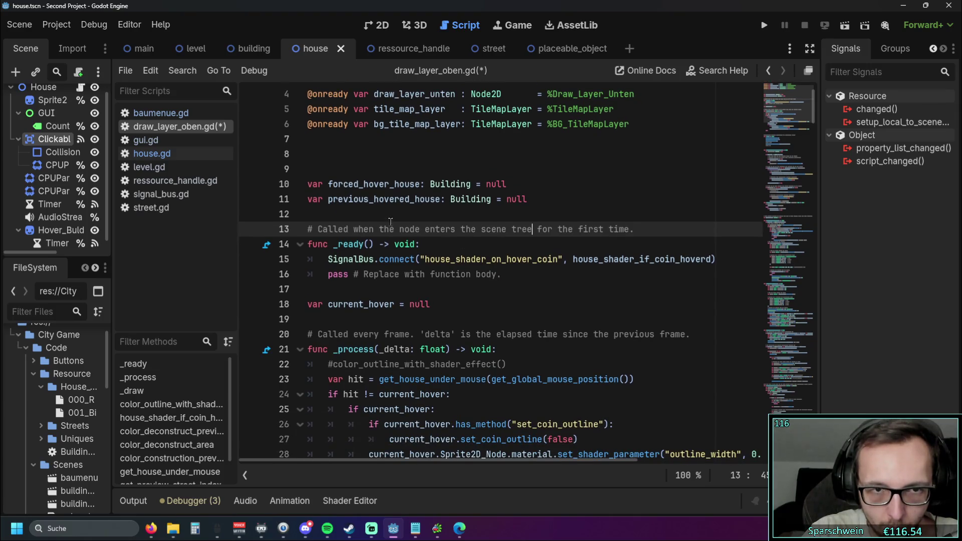
scroll(534, 243, down, 5)
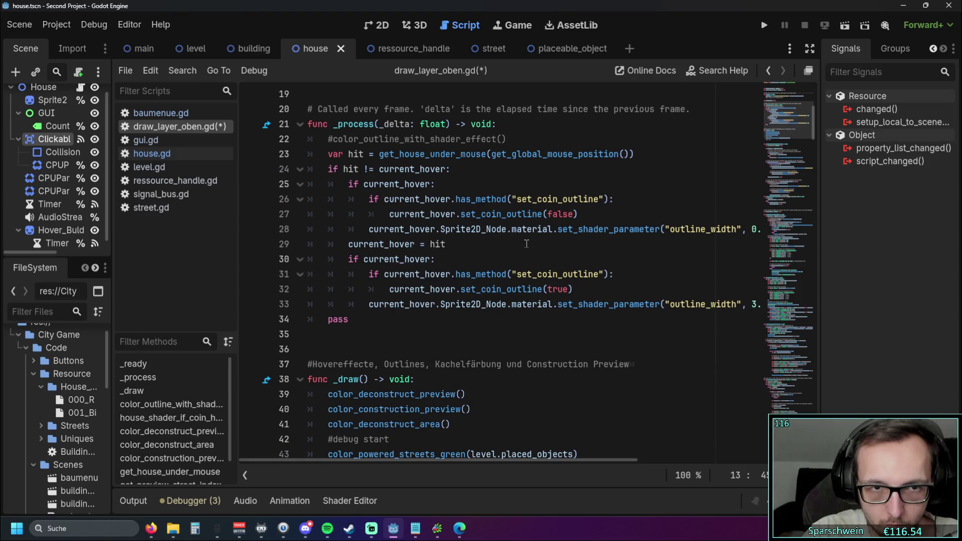
Step: Delete the leftover pass line at line 34 of _process
drag(362, 317, 280, 321)
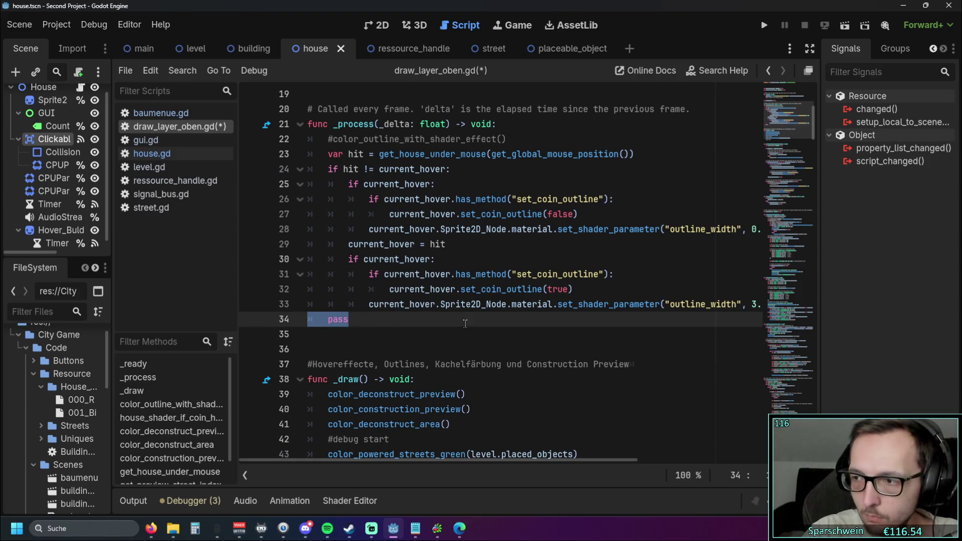
key(BackSpace)
key(BackSpace)
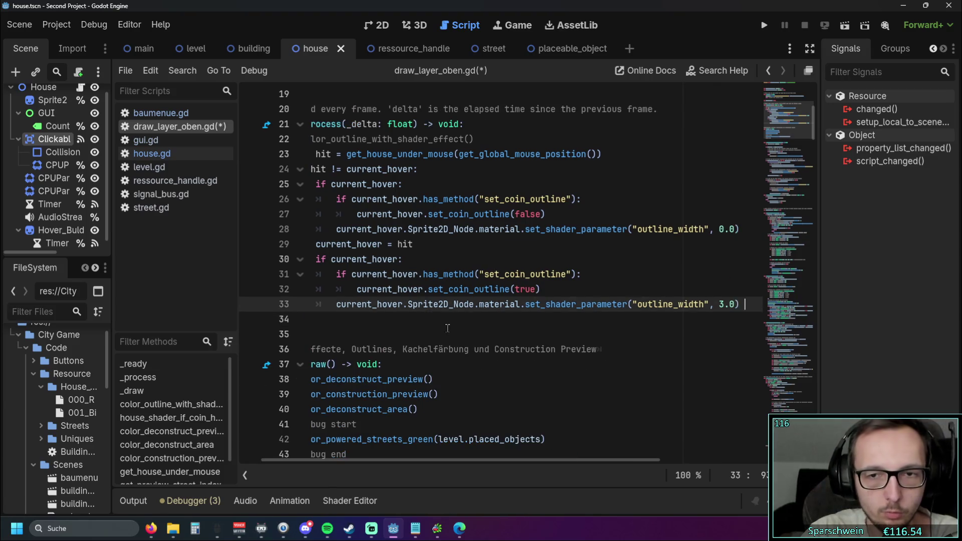
scroll(447, 329, down, 2)
click(523, 279)
Step: Scroll through draw_layer_oben.gd to review the edited _process function
scroll(523, 278, up, 1)
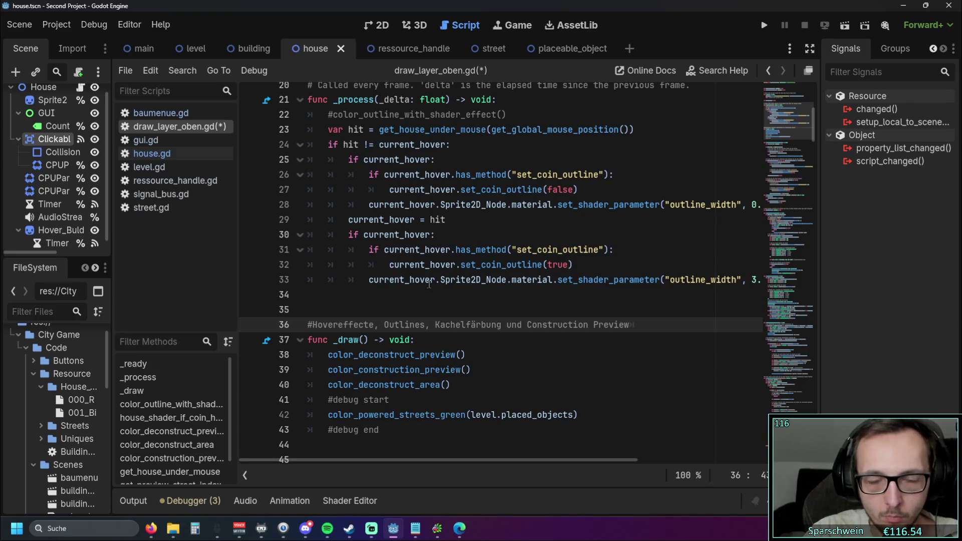
scroll(429, 283, up, 1)
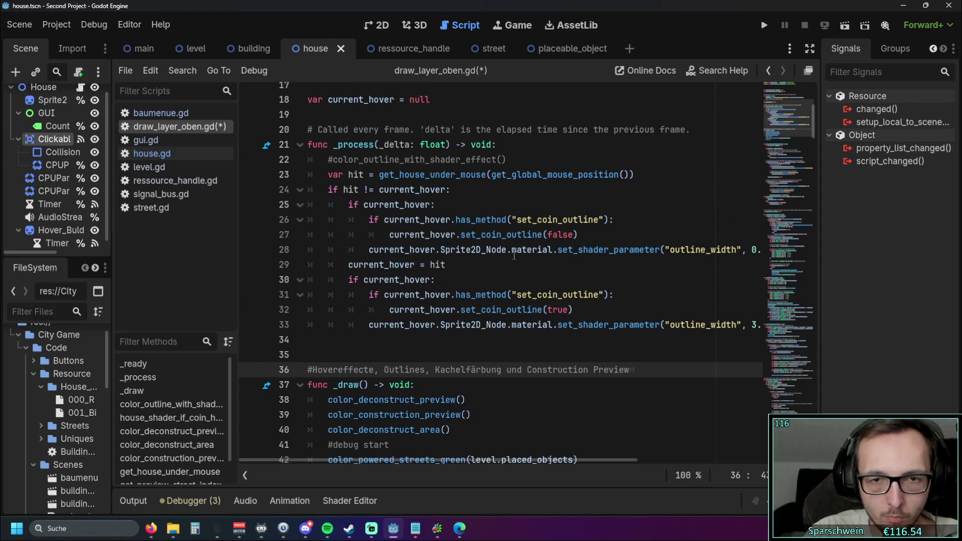
scroll(501, 258, down, 2)
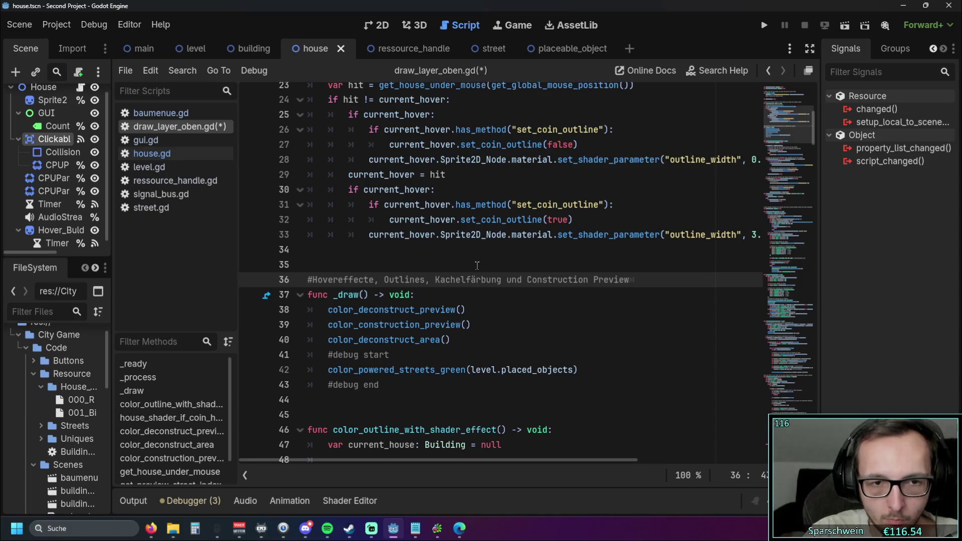
scroll(477, 266, up, 1)
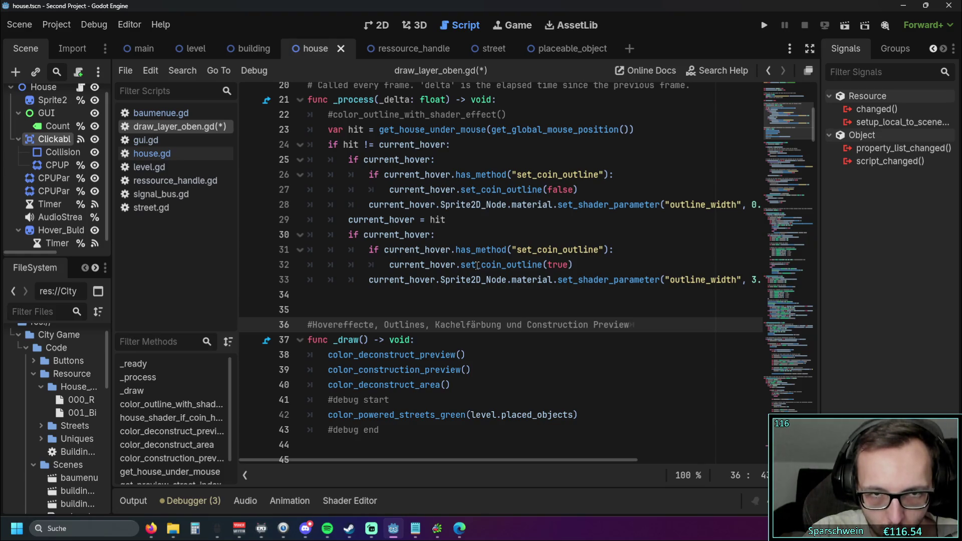
scroll(477, 266, down, 3)
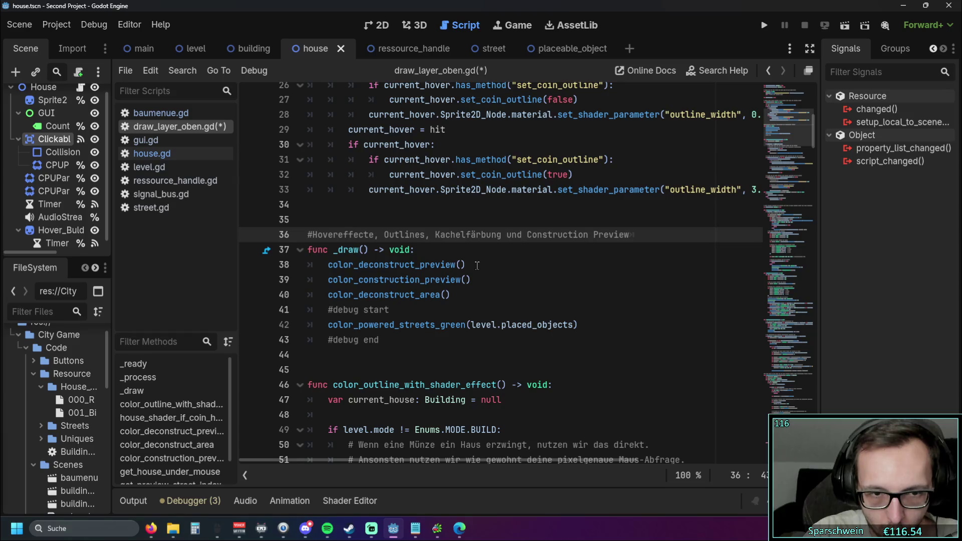
scroll(477, 265, down, 9)
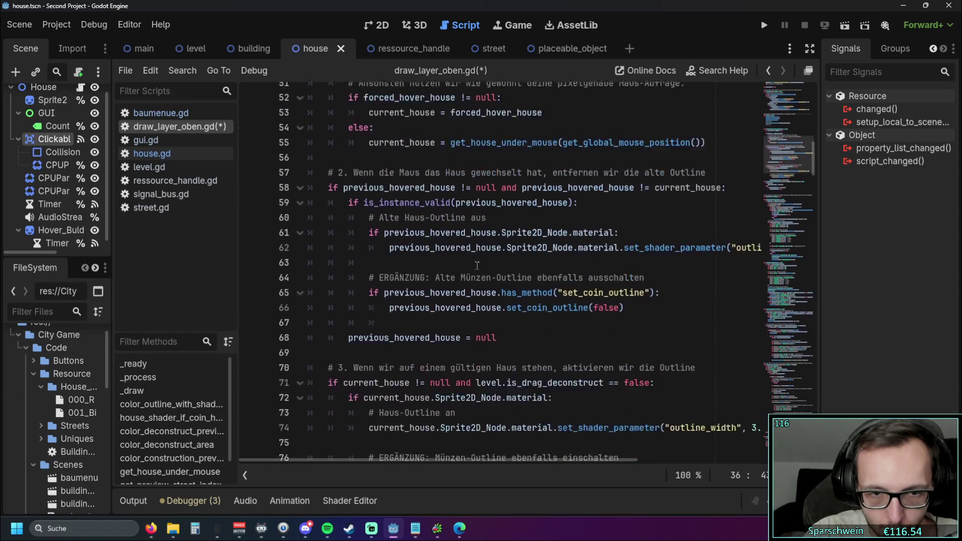
scroll(477, 266, down, 1)
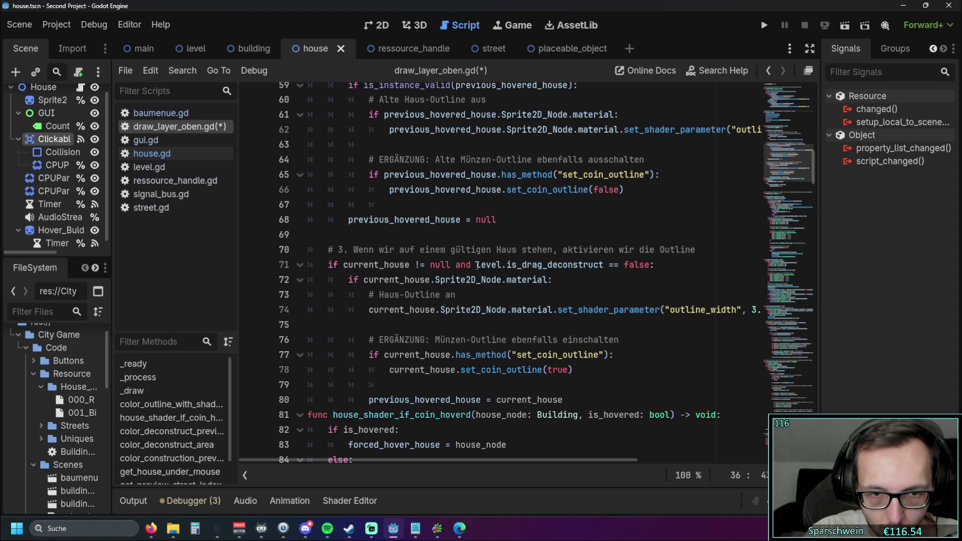
scroll(477, 266, up, 11)
scroll(477, 265, up, 3)
Step: Move the hover code out of _process and paste it over the old color_outline_with_shader_effect body
drag(415, 346, 285, 174)
key(ctrl+c)
key(BackSpace)
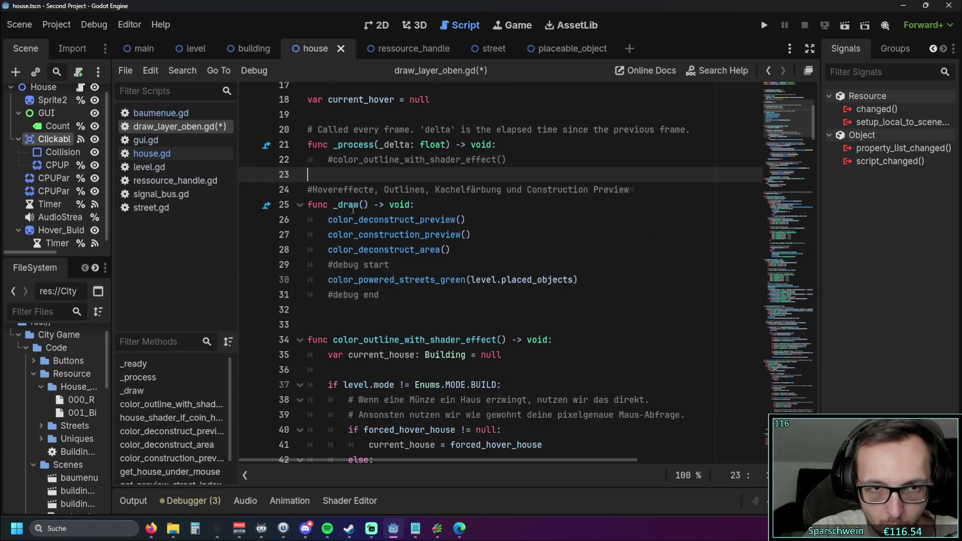
mouse_move(368, 218)
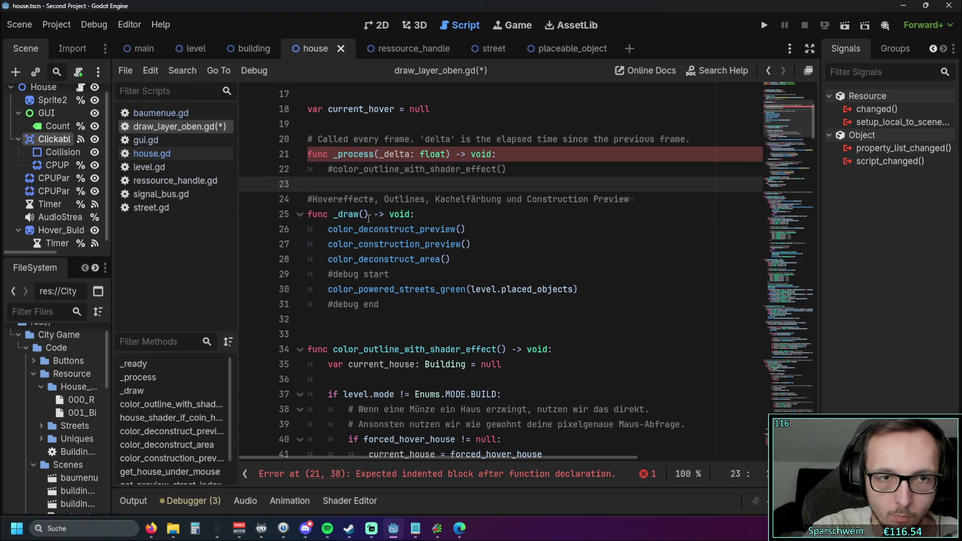
scroll(369, 218, down, 10)
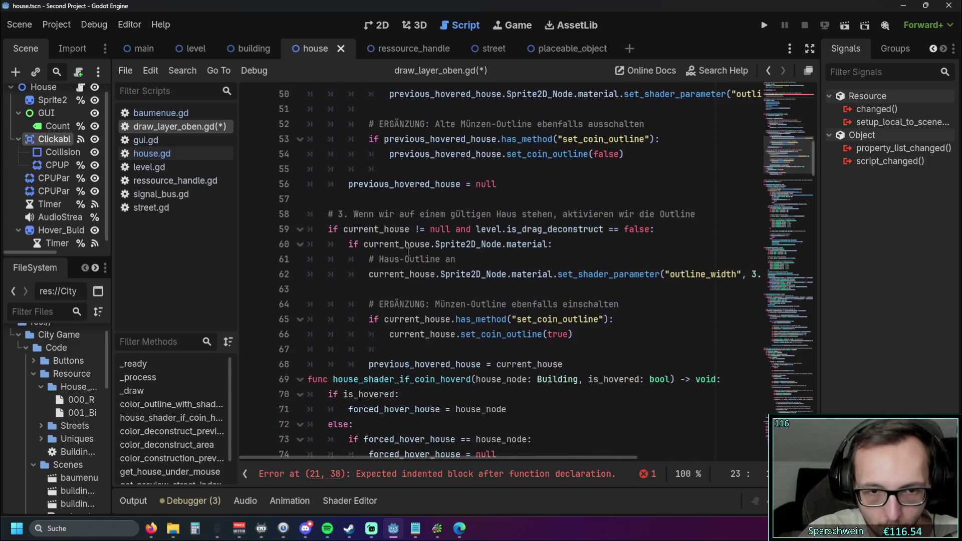
mouse_move(609, 360)
mouse_down()
mouse_move(303, 301)
mouse_move(306, 245)
mouse_move(283, 192)
mouse_up()
key(ctrl+v)
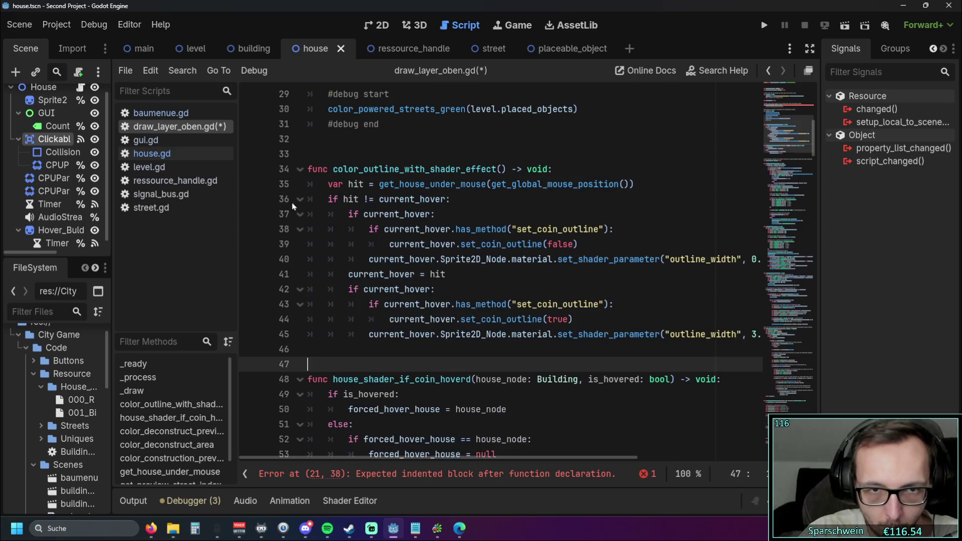
click(332, 302)
click(351, 364)
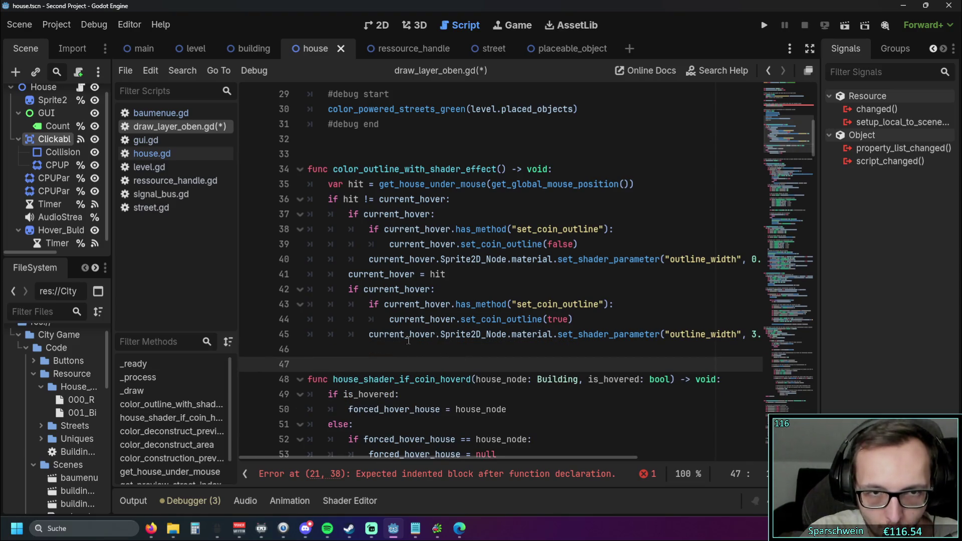
Step: Uncomment the color_outline_with_shader_effect() call in _process and run the game
scroll(408, 339, up, 5)
scroll(408, 340, up, 2)
click(333, 304)
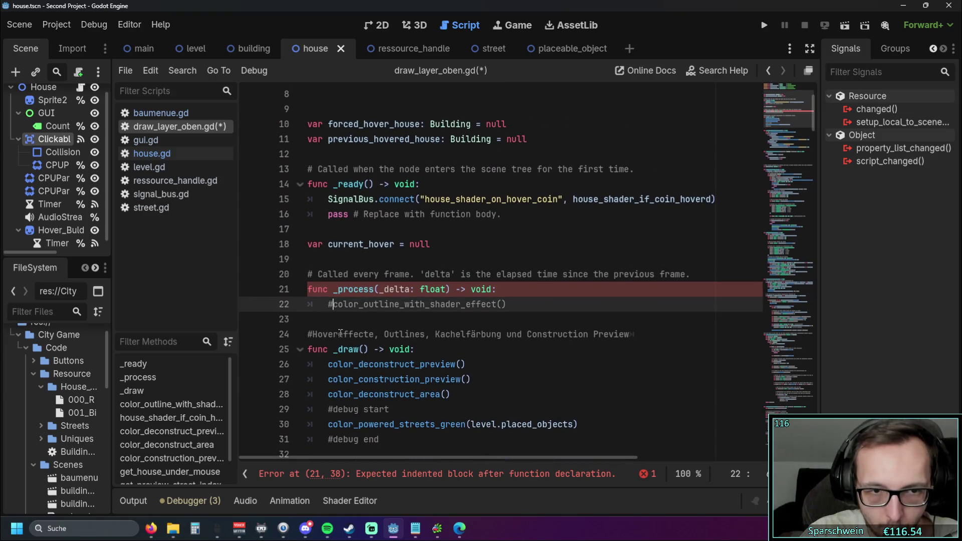
key(BackSpace)
click(346, 258)
scroll(460, 254, down, 7)
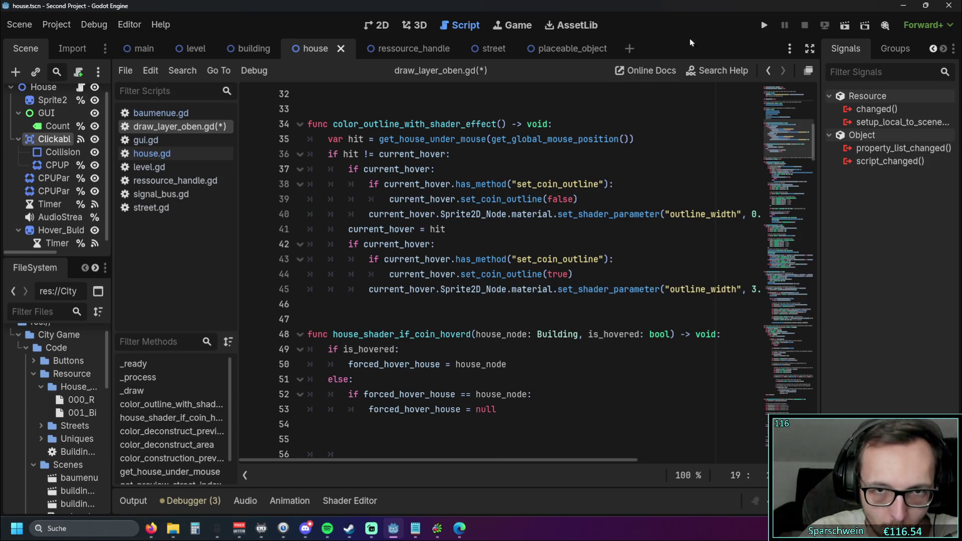
scroll(378, 188, up, 5)
scroll(378, 188, down, 4)
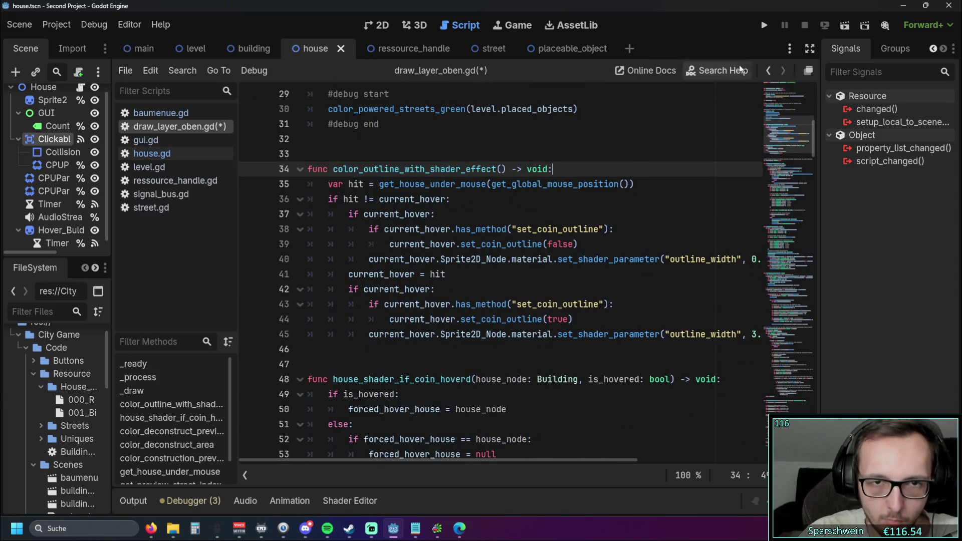
click(764, 25)
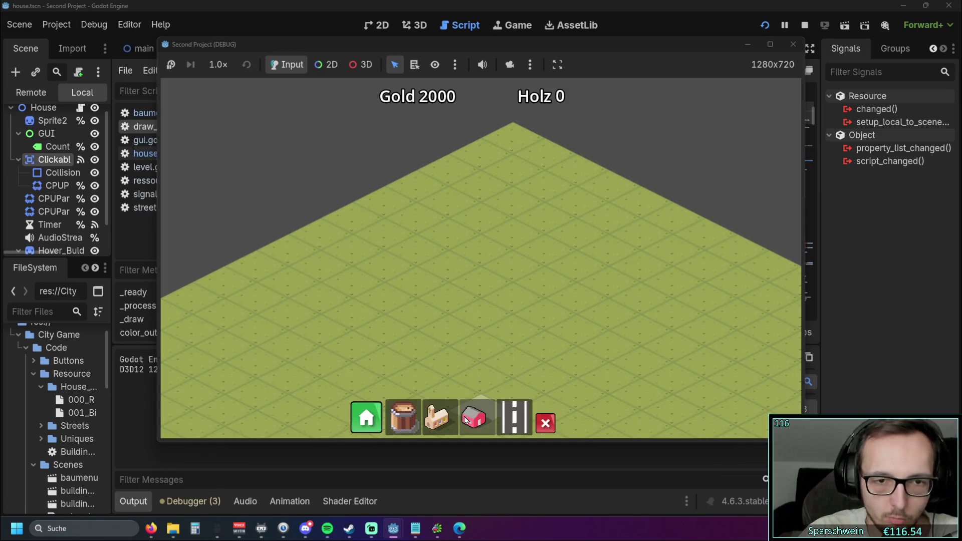
Step: Place a house, the church and a diagonal street to check hover outlines, then close the game
click(480, 280)
click(440, 417)
click(443, 349)
click(514, 417)
mouse_move(306, 344)
mouse_down()
mouse_move(592, 199)
mouse_move(632, 193)
mouse_up()
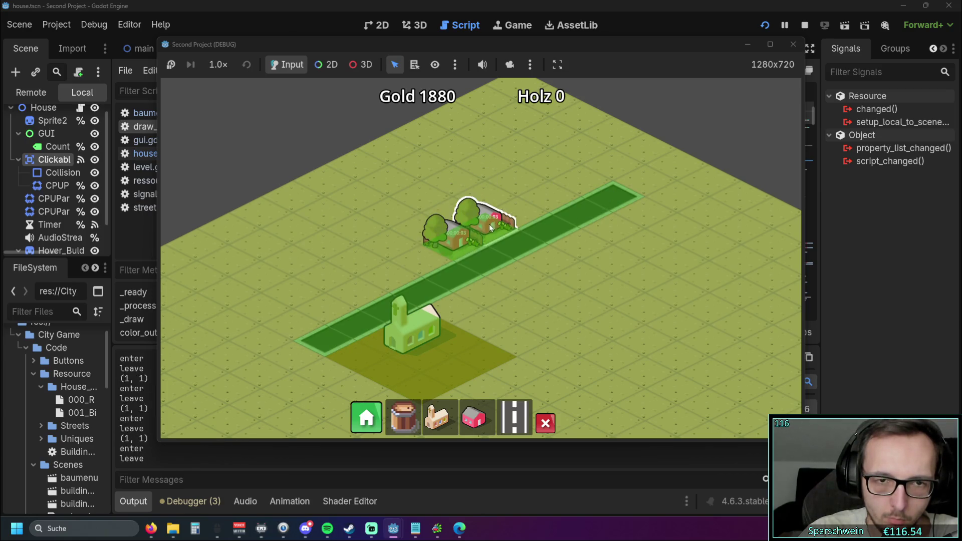
scroll(521, 201, up, 1)
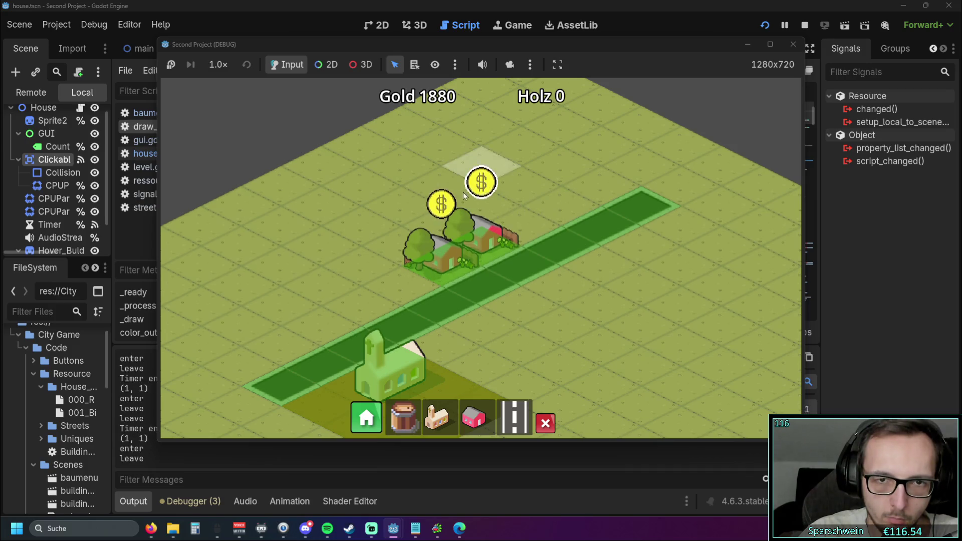
click(792, 45)
click(507, 244)
scroll(506, 241, down, 1)
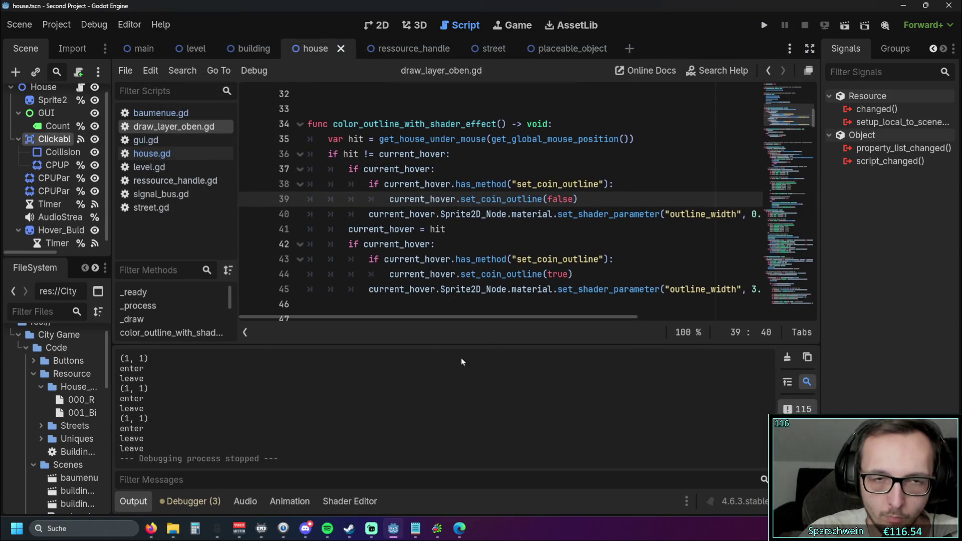
scroll(497, 253, down, 2)
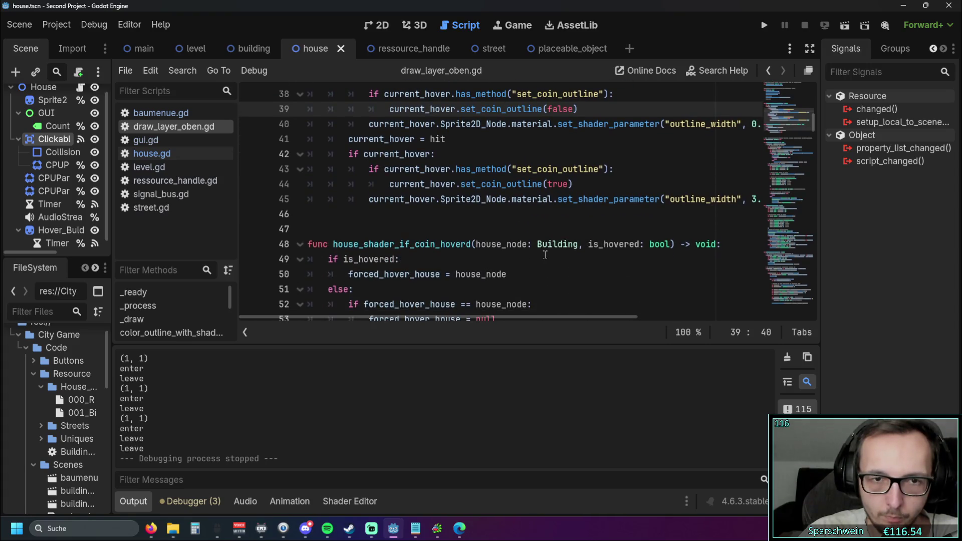
scroll(545, 255, up, 1)
scroll(544, 254, up, 2)
scroll(544, 254, down, 1)
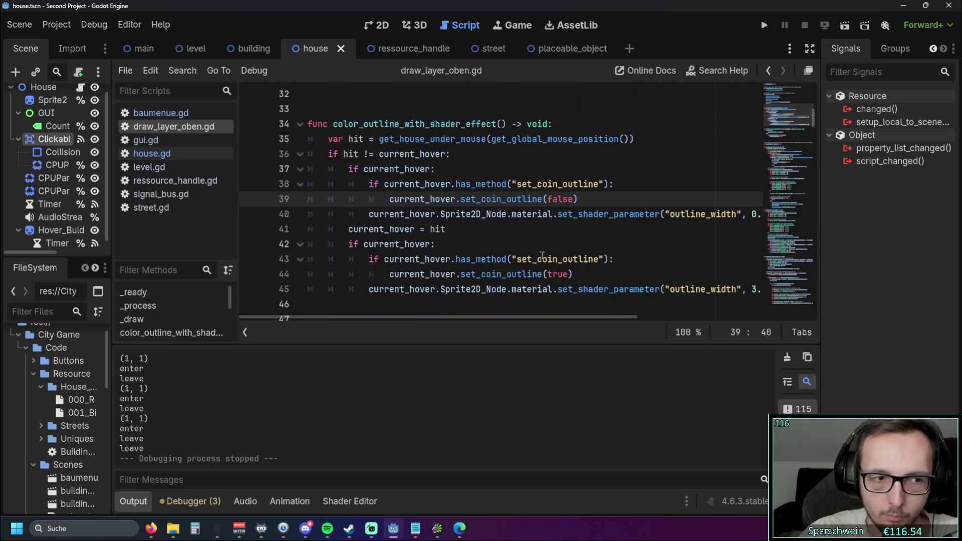
click(146, 502)
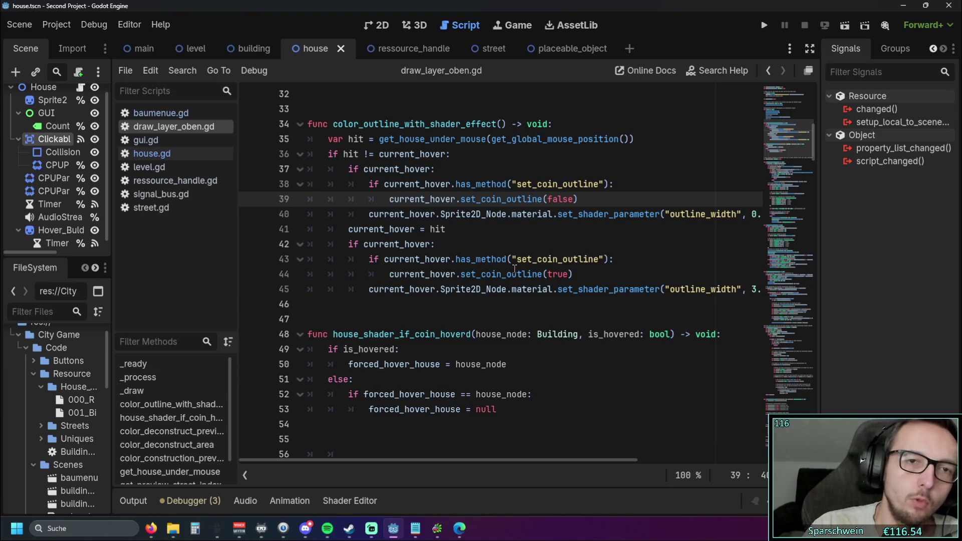
scroll(498, 241, down, 10)
scroll(526, 244, down, 20)
scroll(524, 247, up, 1)
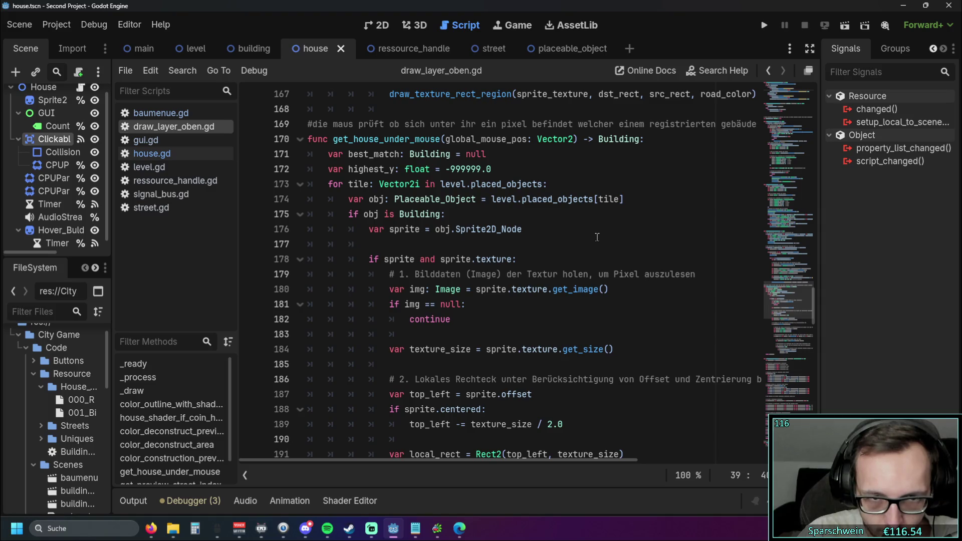
scroll(565, 242, up, 1)
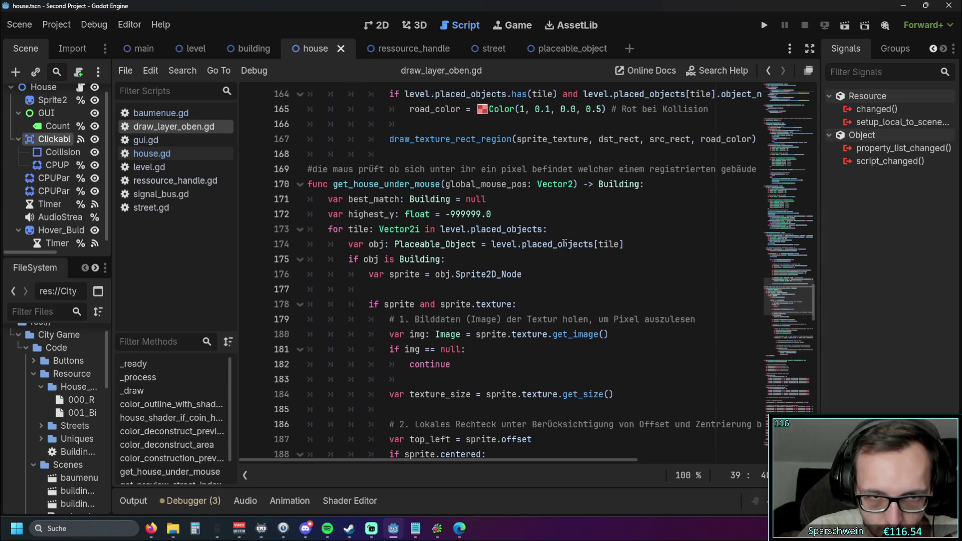
scroll(565, 243, down, 1)
scroll(564, 243, down, 8)
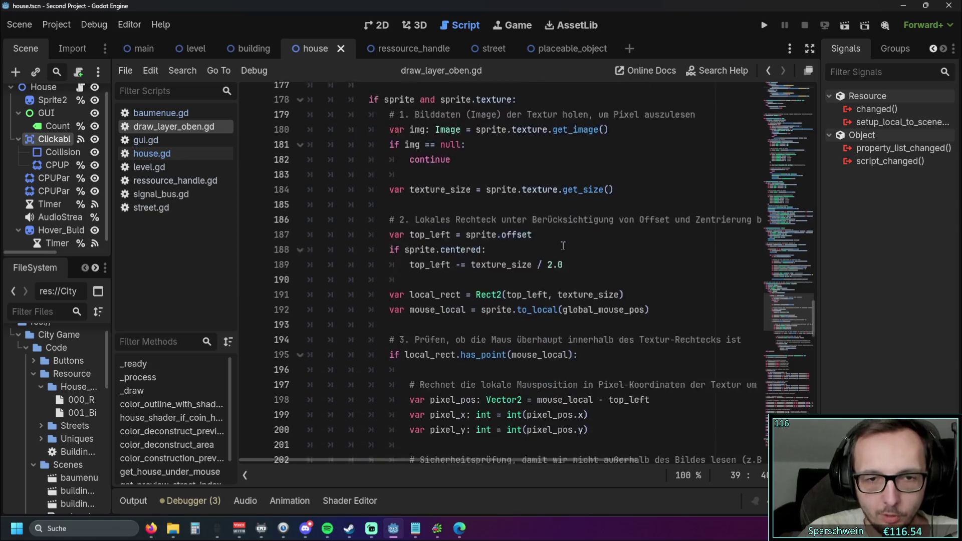
scroll(571, 284, down, 1)
scroll(565, 290, up, 8)
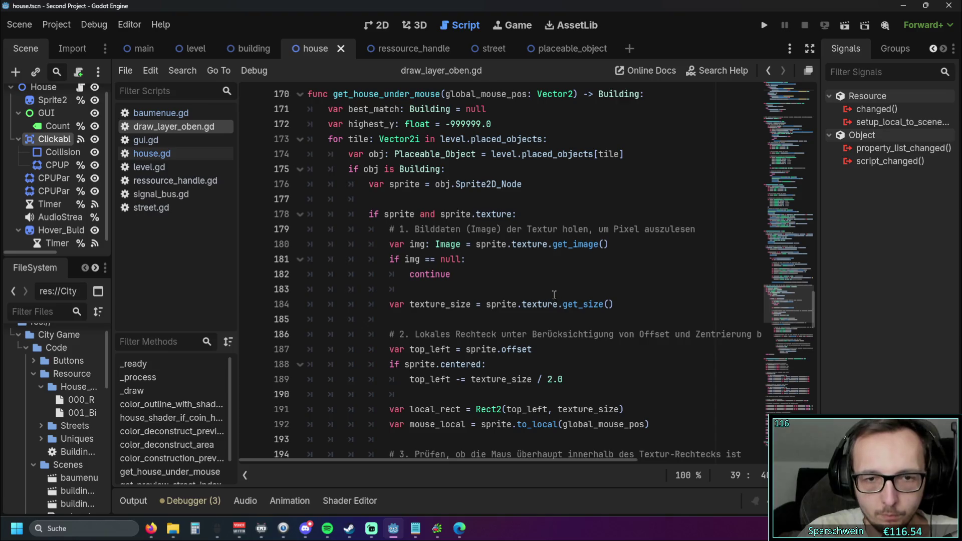
scroll(555, 295, up, 1)
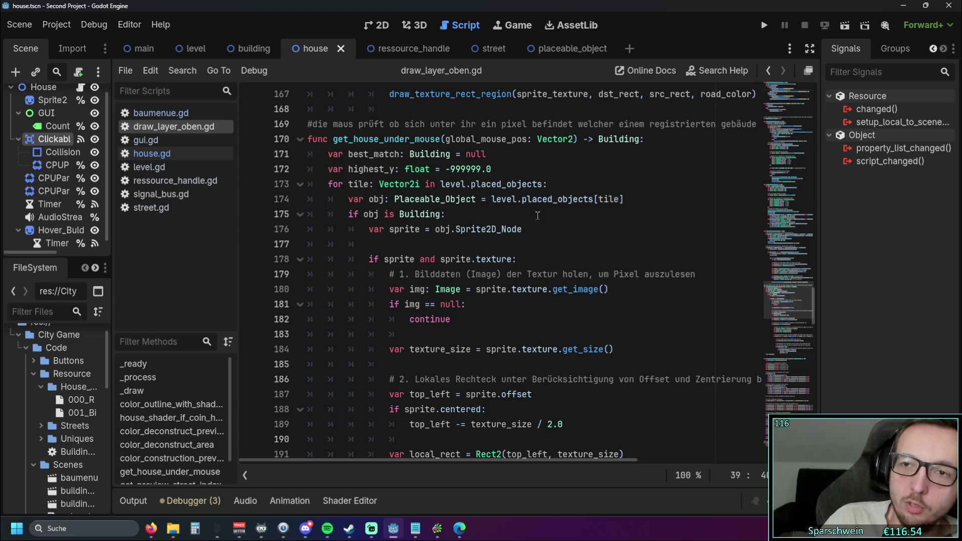
scroll(807, 261, up, 8)
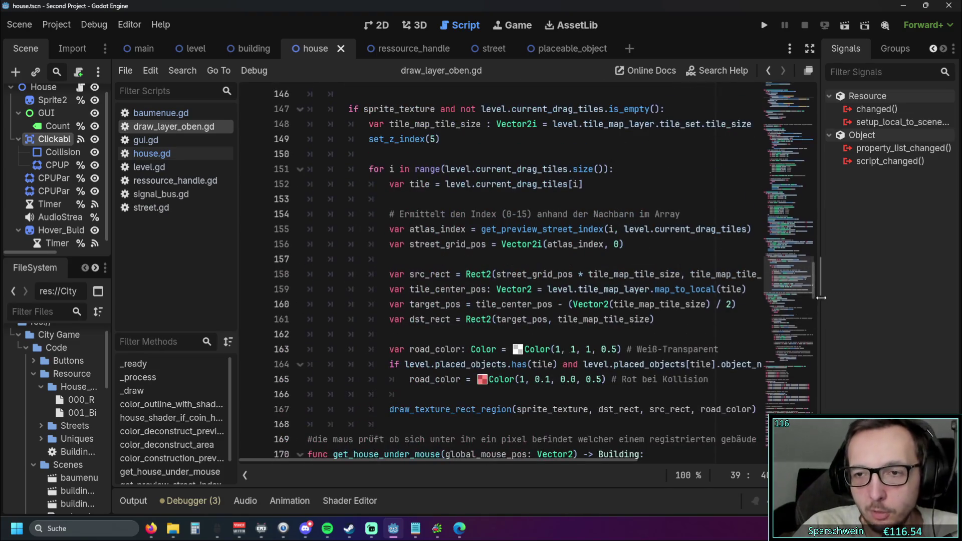
Step: Bring color_outline_with_shader_effect back into view, then open house.gd at its coin mouse-exit handler
mouse_move(807, 261)
mouse_down()
mouse_move(801, 142)
mouse_move(800, 152)
mouse_up()
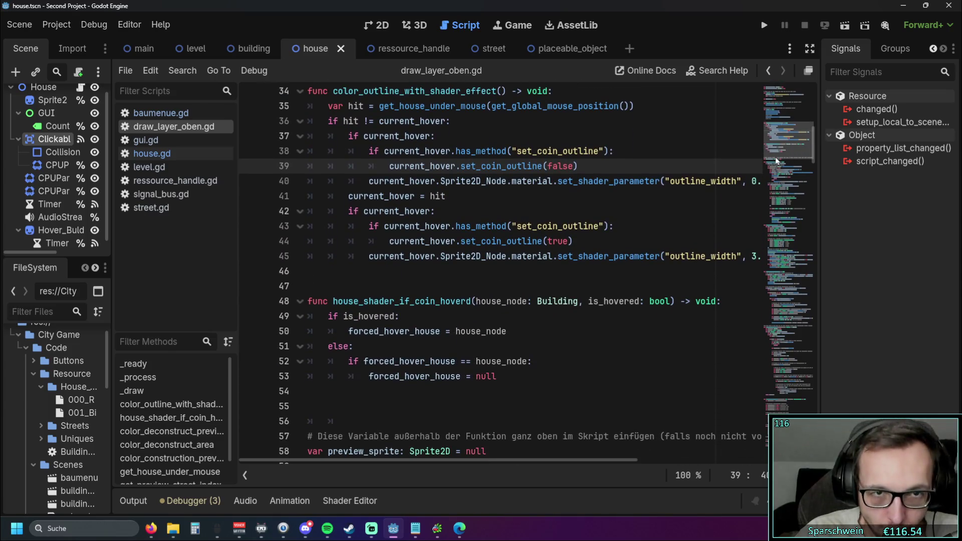
scroll(514, 239, up, 1)
scroll(509, 239, down, 1)
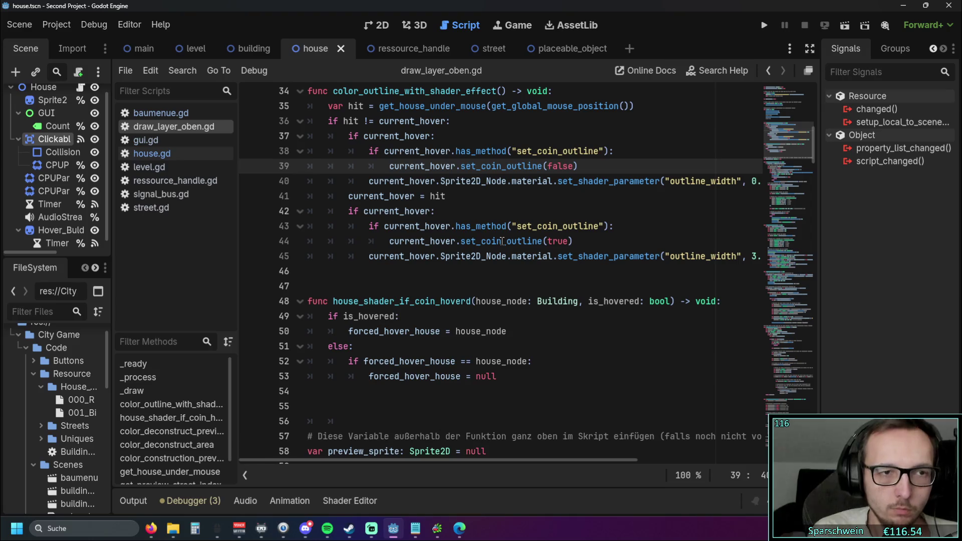
click(152, 154)
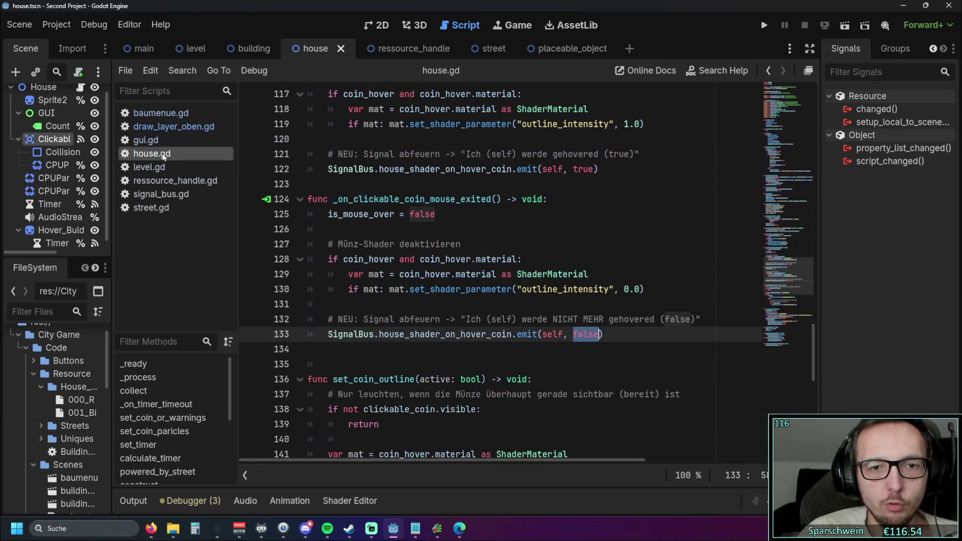
Step: Write house_shader_if_coin_hoverd(house_node: Building, is_hovered: bool), setting forced_hover_house on hover and null otherwise
click(546, 228)
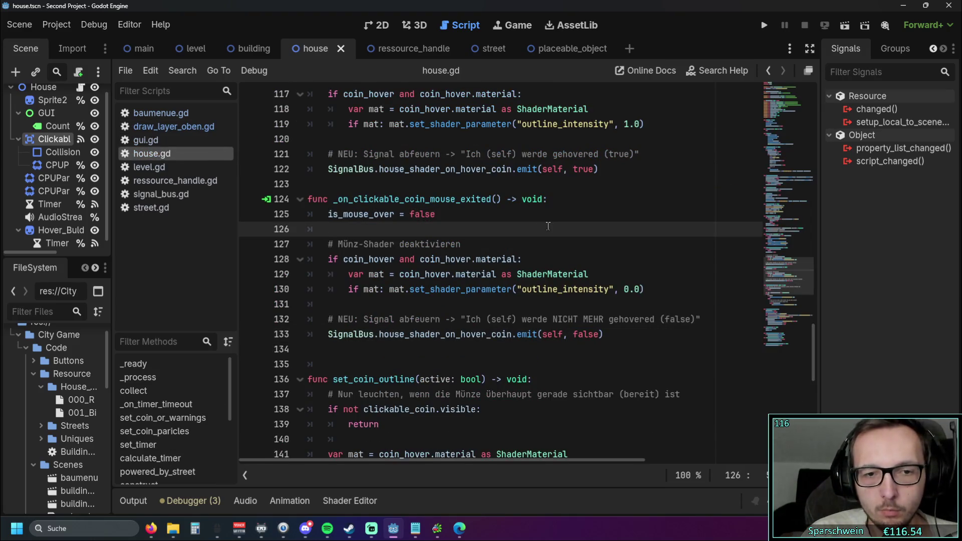
scroll(548, 226, down, 4)
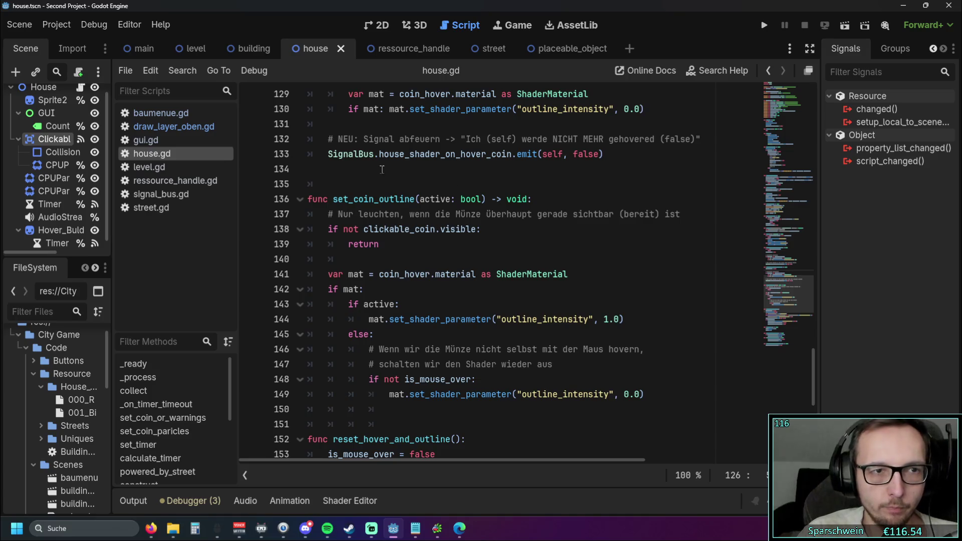
click(196, 127)
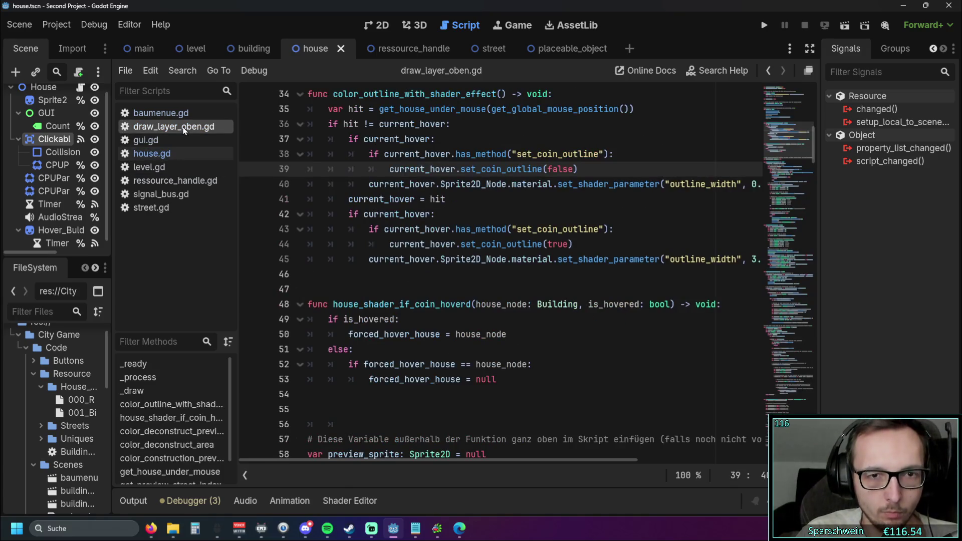
scroll(564, 301, up, 1)
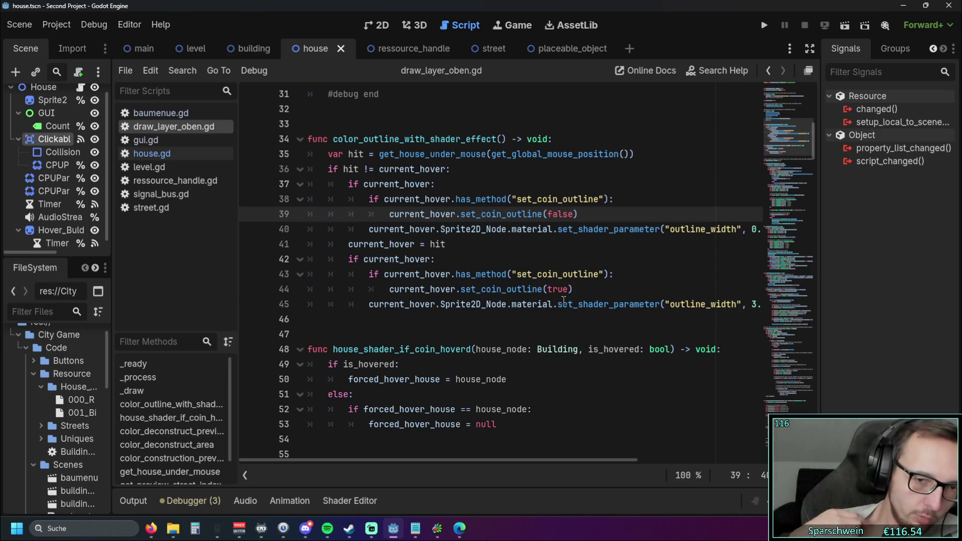
drag(544, 424, 317, 355)
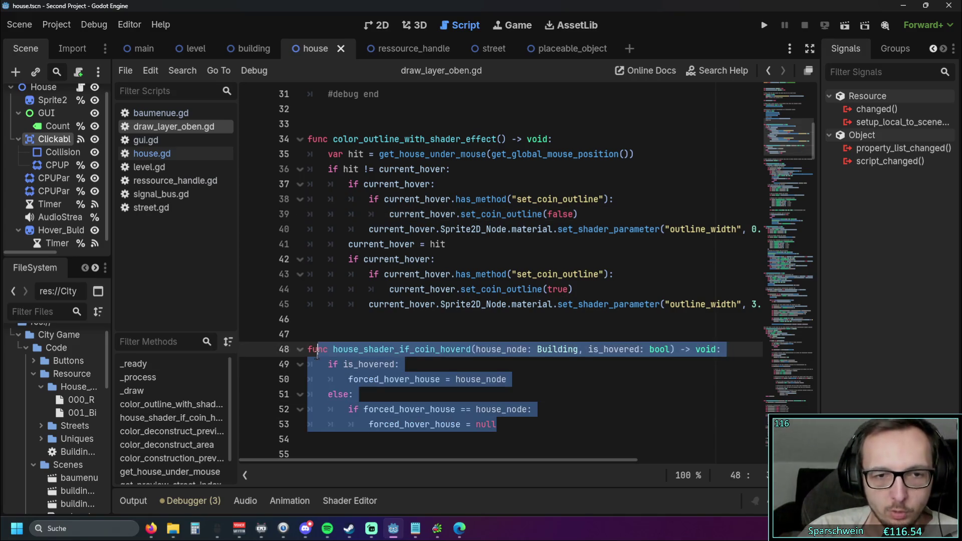
click(500, 389)
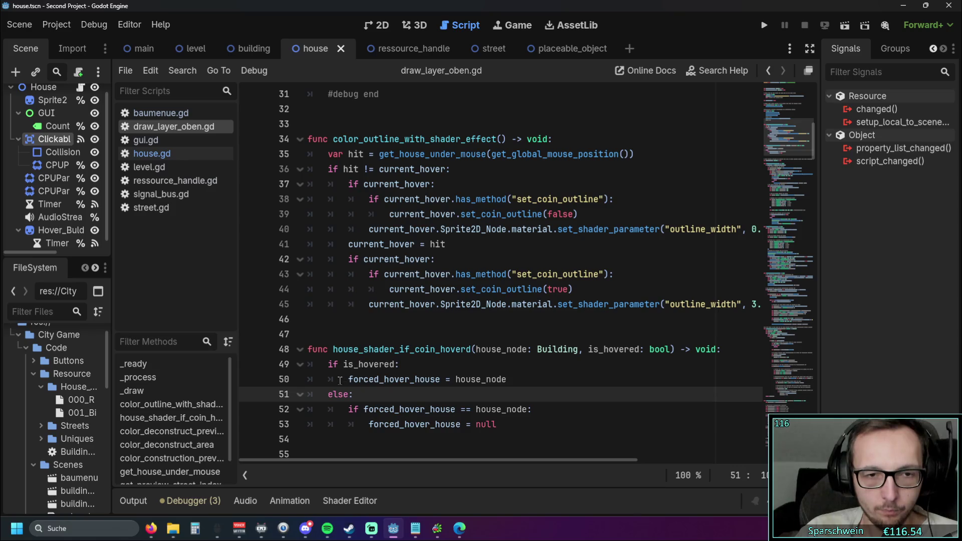
drag(328, 364, 506, 380)
key(ctrl+c)
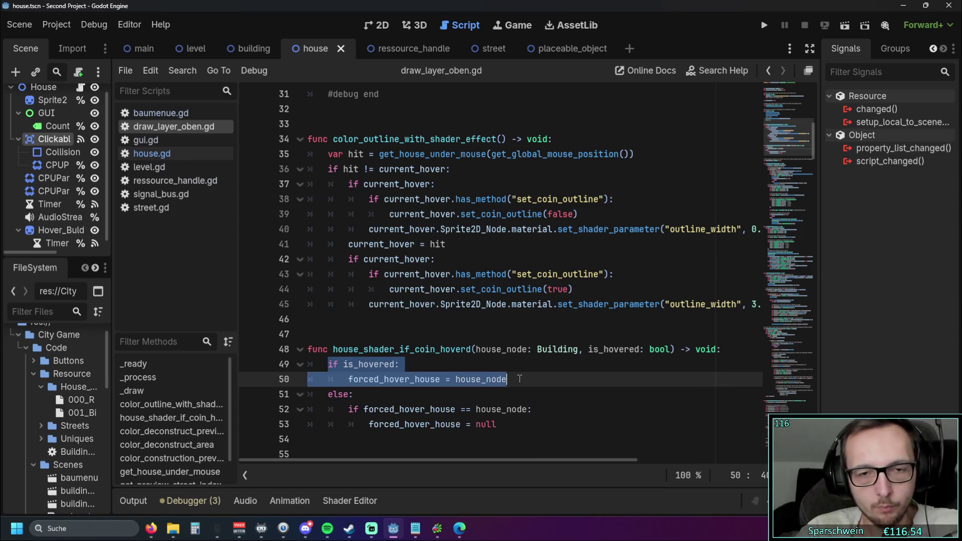
click(643, 154)
key(Return)
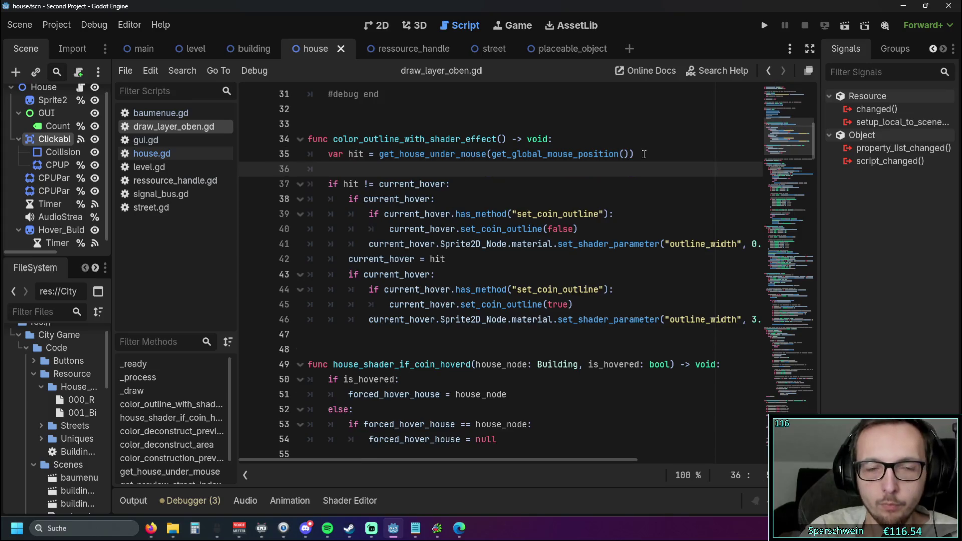
key(ctrl+v)
scroll(369, 222, up, 1)
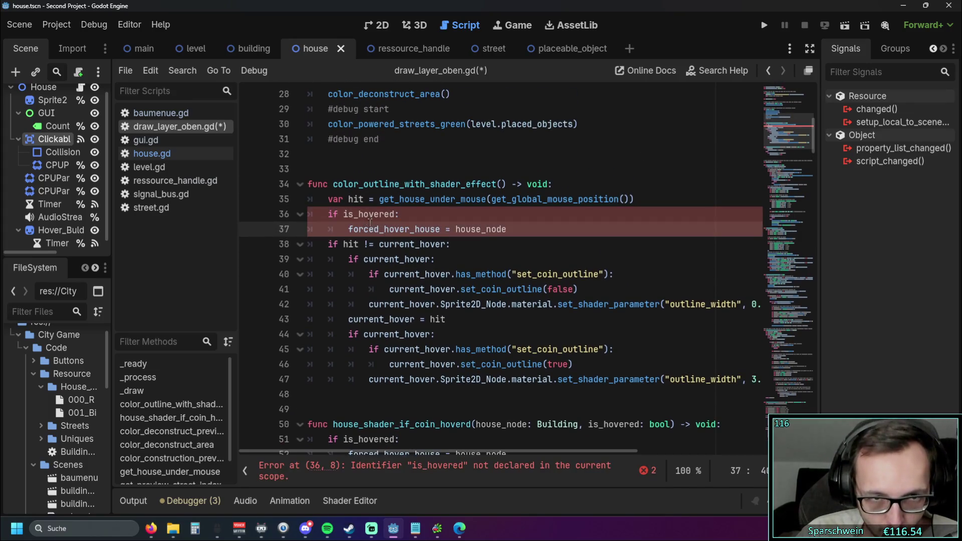
drag(455, 229, 509, 231)
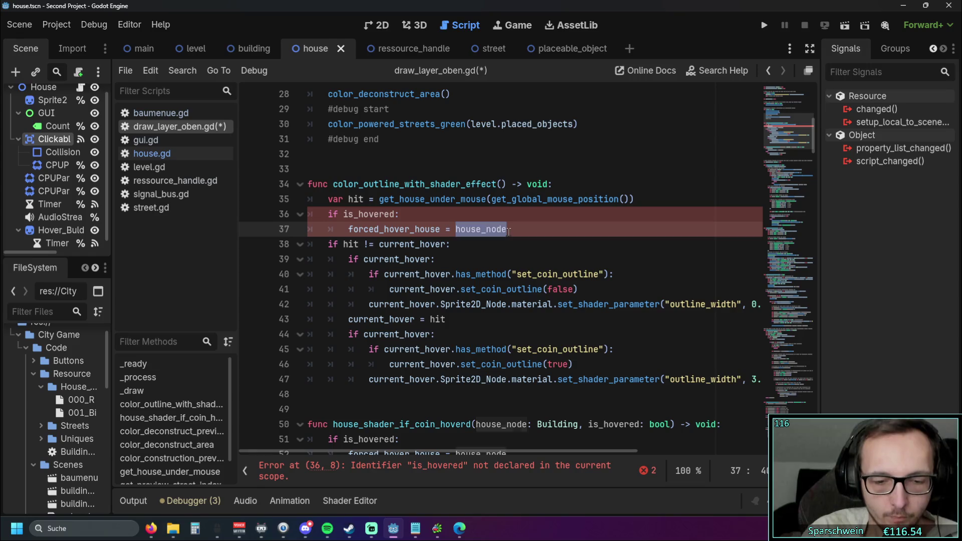
text(hit)
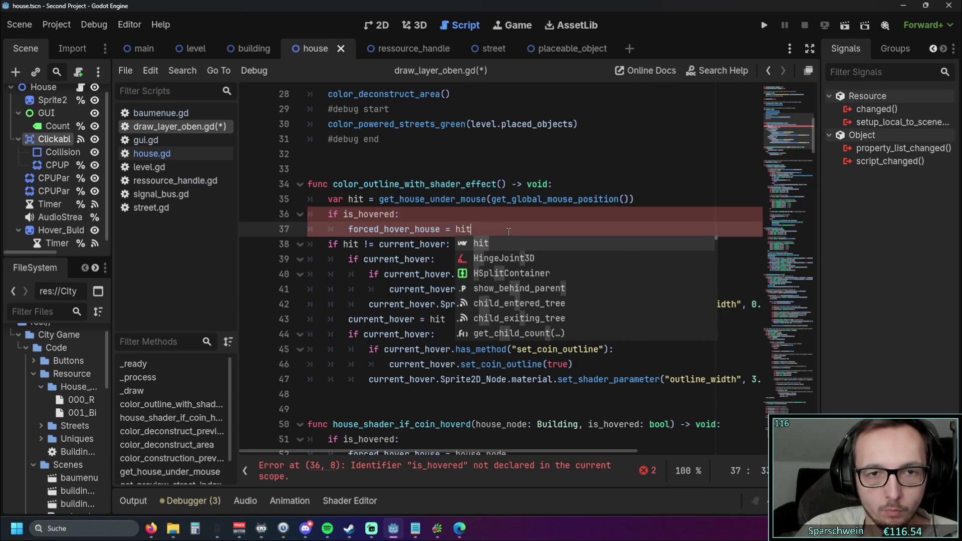
key(Escape)
key(Up)
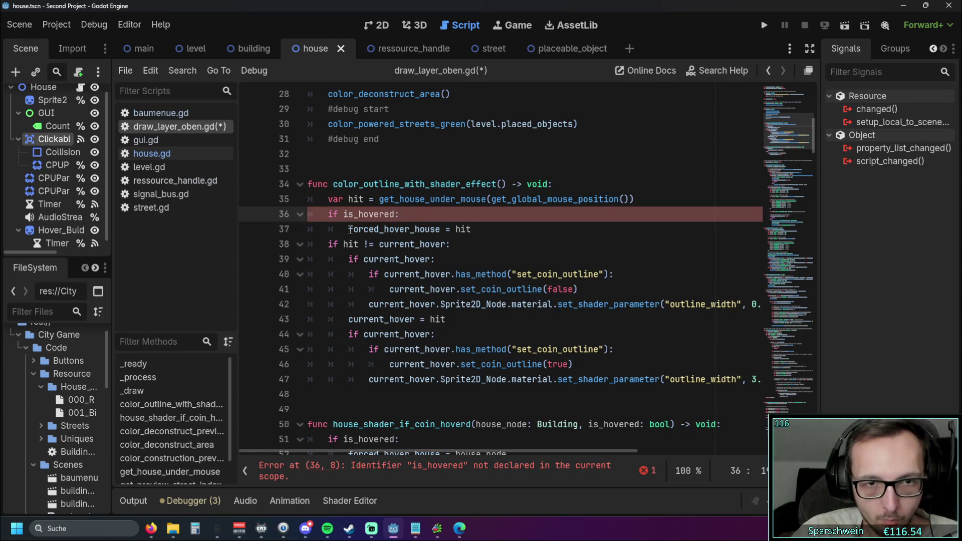
double_click(349, 229)
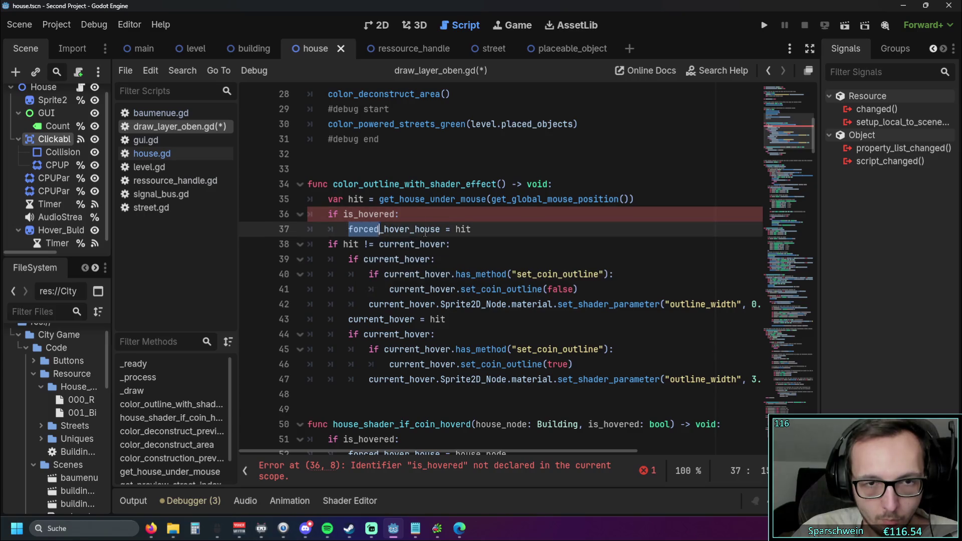
key(ctrl+c)
double_click(356, 214)
key(ctrl+v)
click(464, 254)
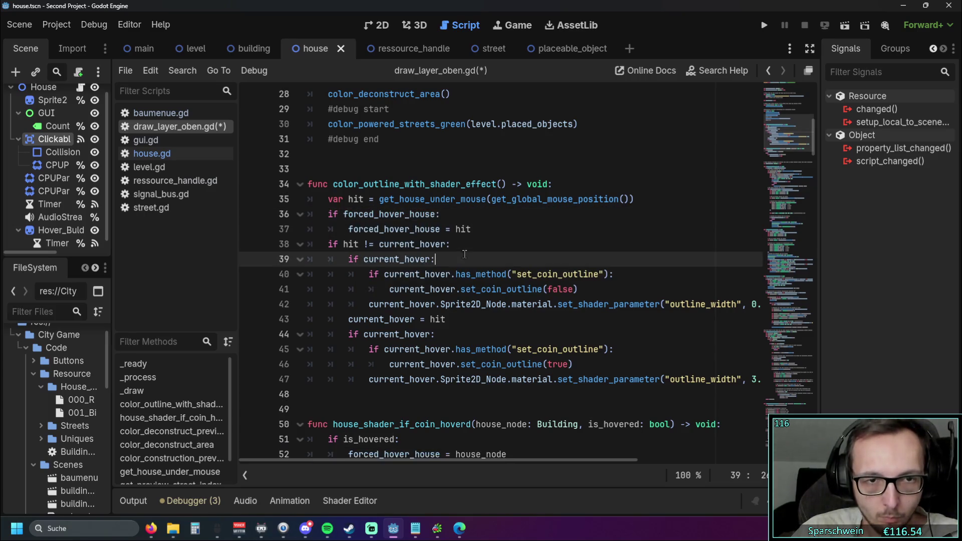
scroll(498, 257, down, 2)
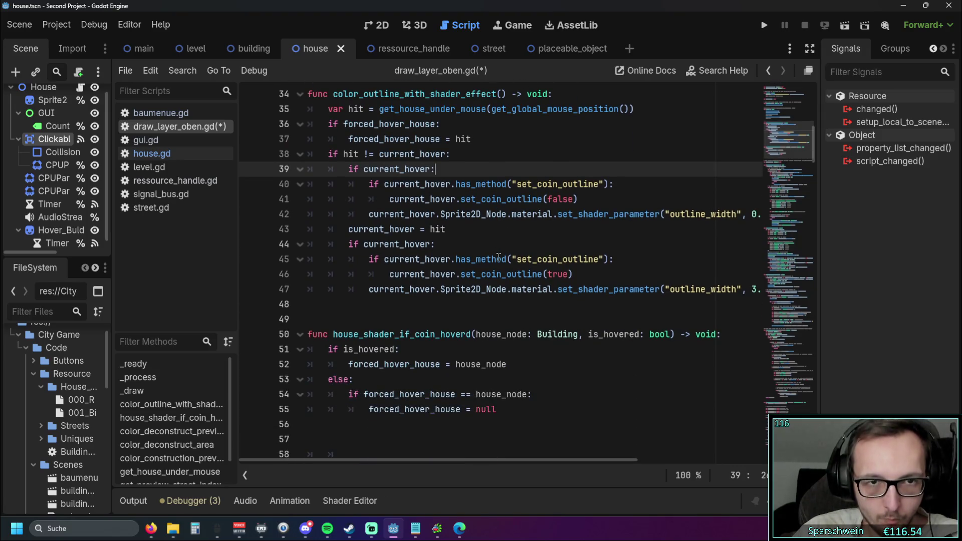
scroll(498, 257, up, 1)
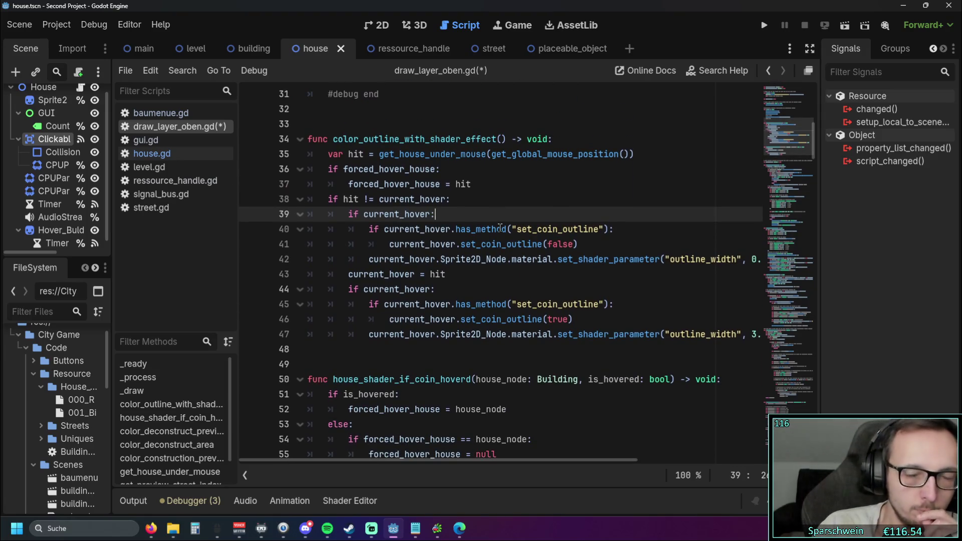
scroll(548, 175, down, 1)
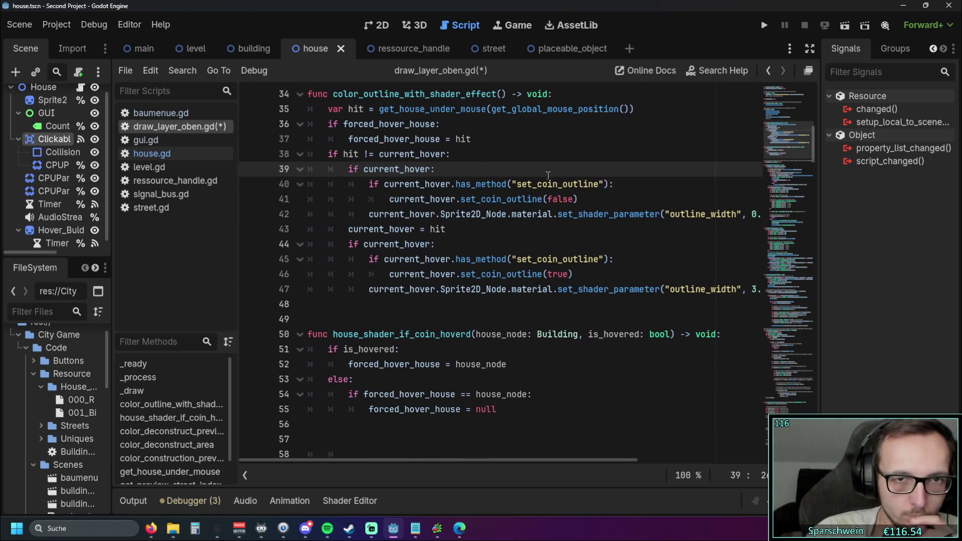
click(764, 25)
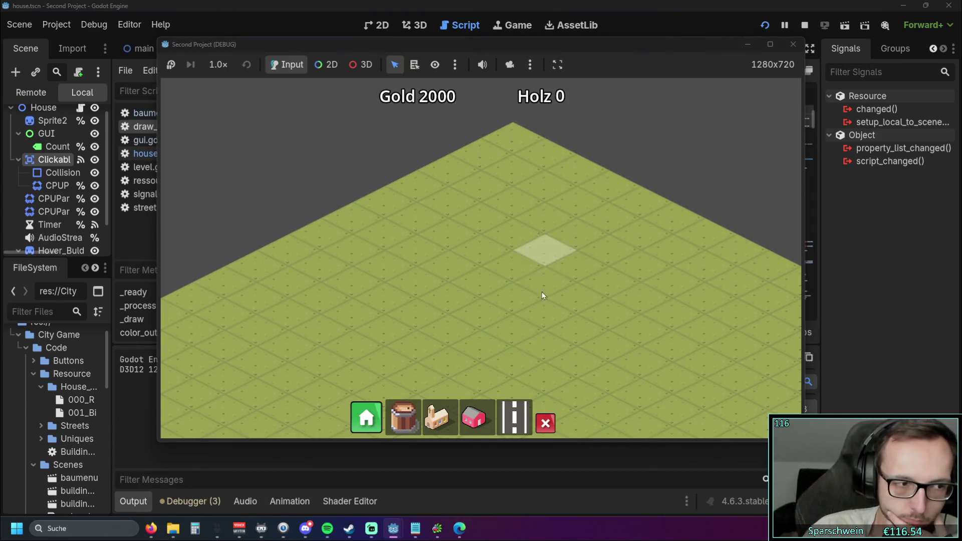
Step: Build two houses, a street to the upper right and the church, then stop once coins appear
click(451, 258)
click(484, 242)
click(505, 416)
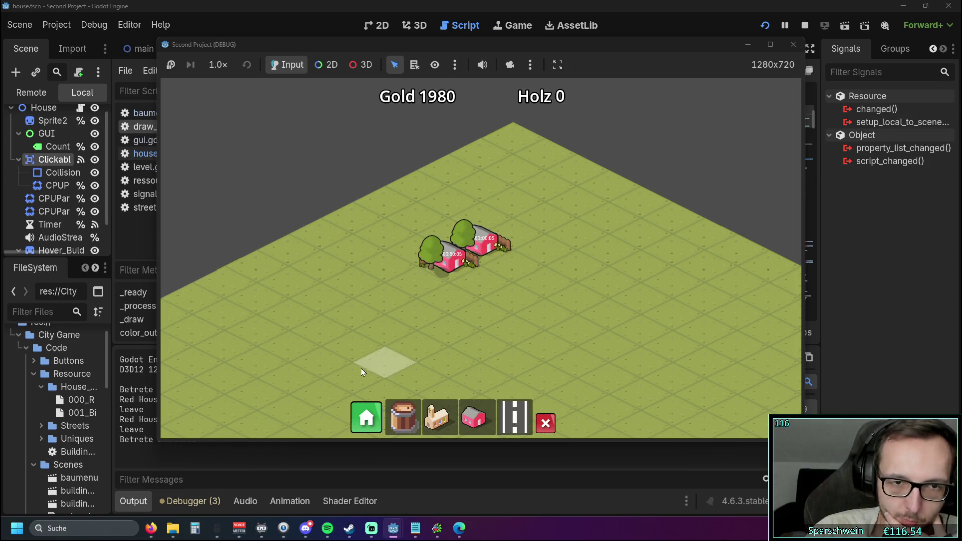
drag(311, 361, 593, 231)
click(436, 417)
click(379, 368)
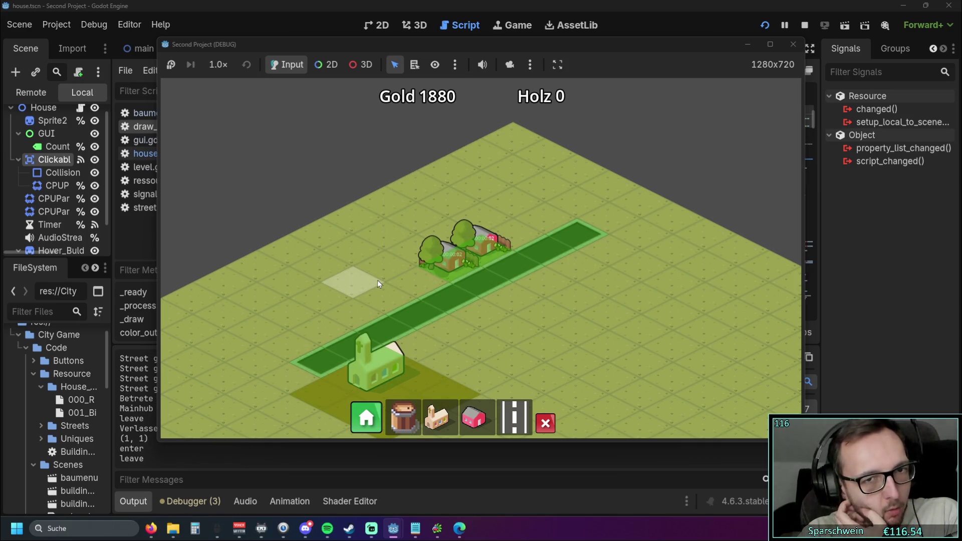
scroll(381, 248, up, 2)
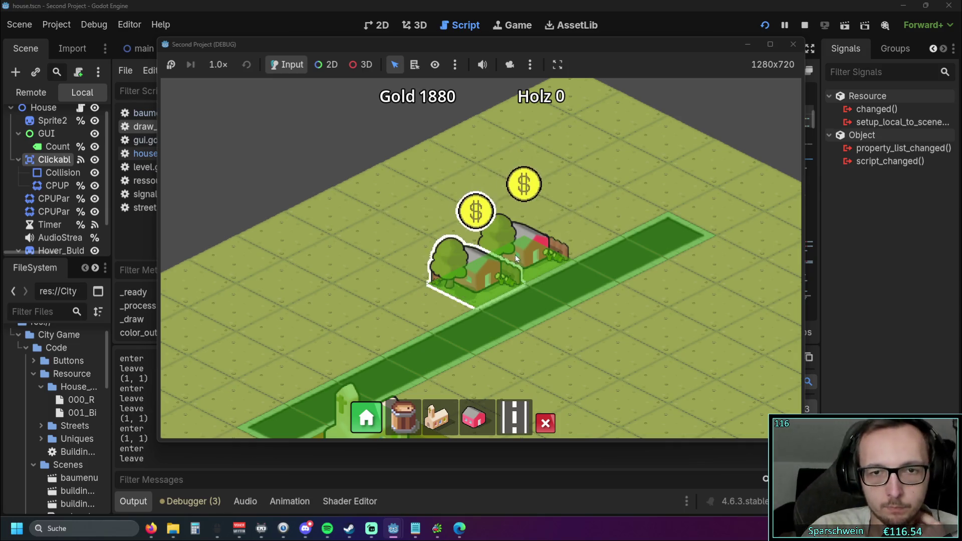
click(792, 44)
Step: Change line 37 to 'hit = forced_hover_house' and relaunch the game
scroll(351, 201, up, 1)
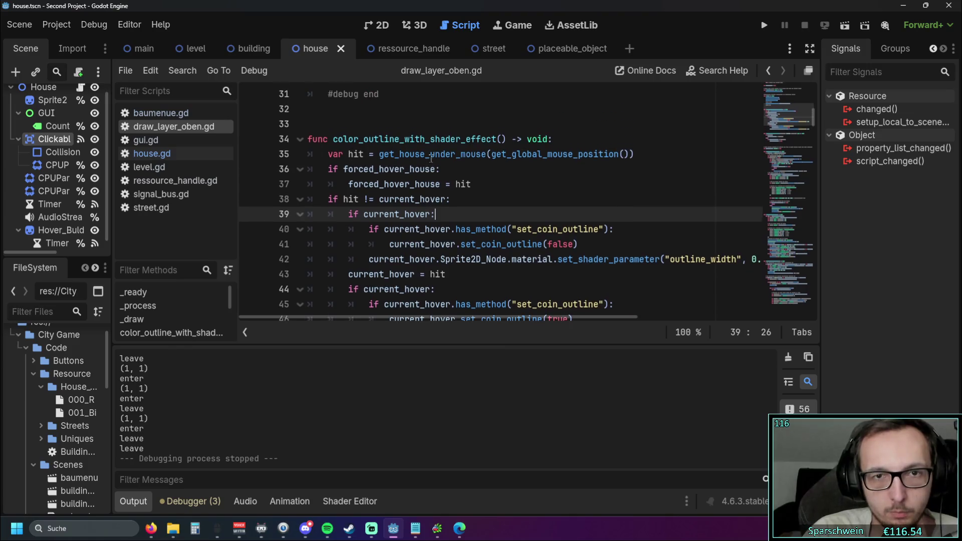
click(350, 184)
text(hit )
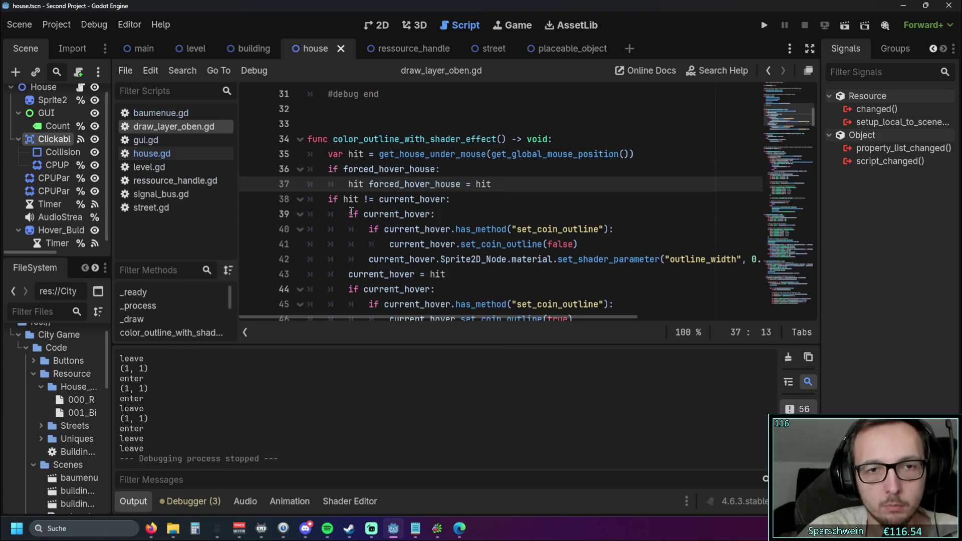
text(=)
click(521, 186)
key(BackSpace)
key(BackSpace)
key(BackSpace)
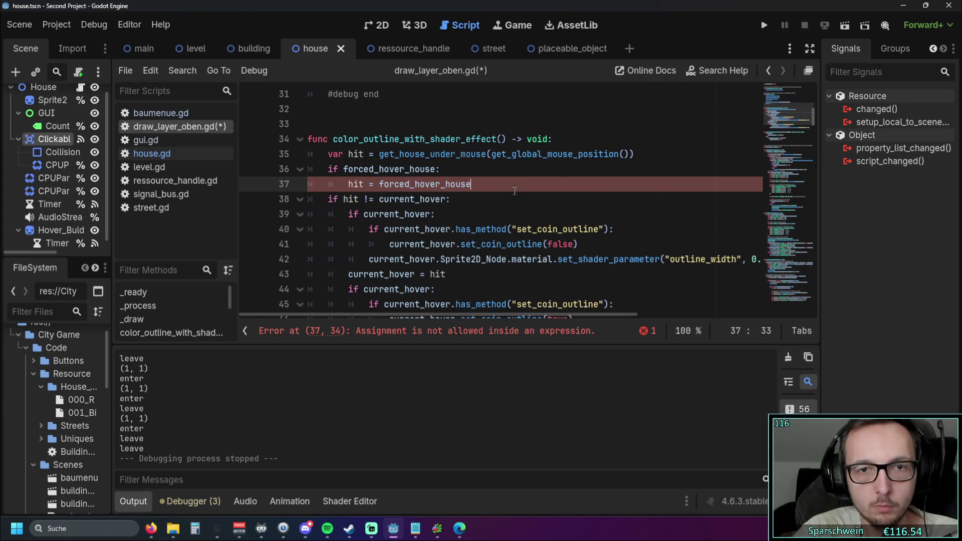
click(519, 197)
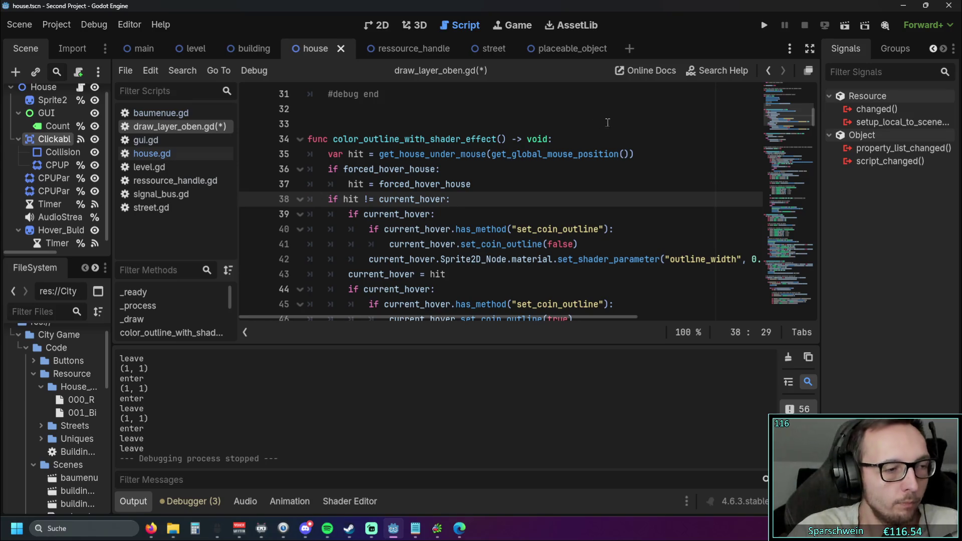
click(764, 26)
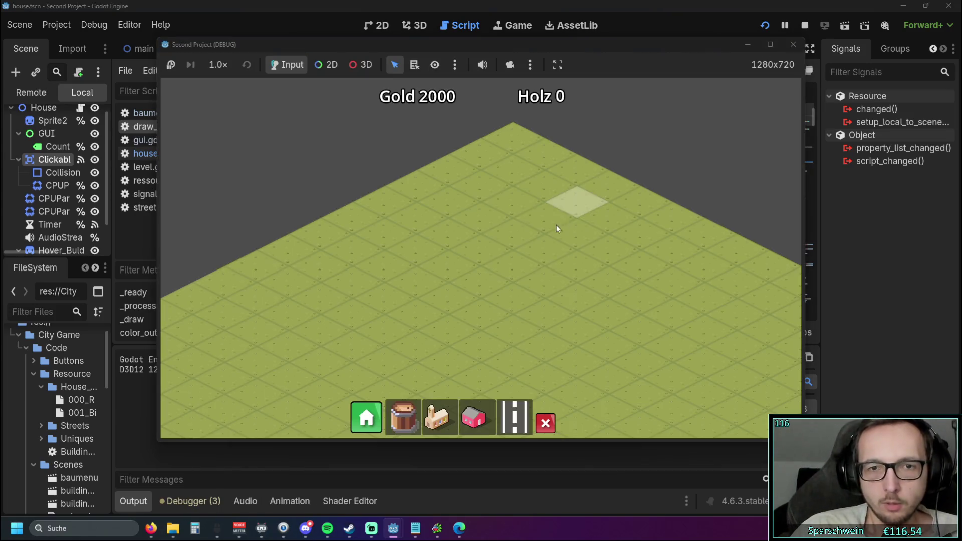
Step: Place a diagonal row of four houses, the main hub below, and a street past them, then stop
scroll(525, 223, down, 2)
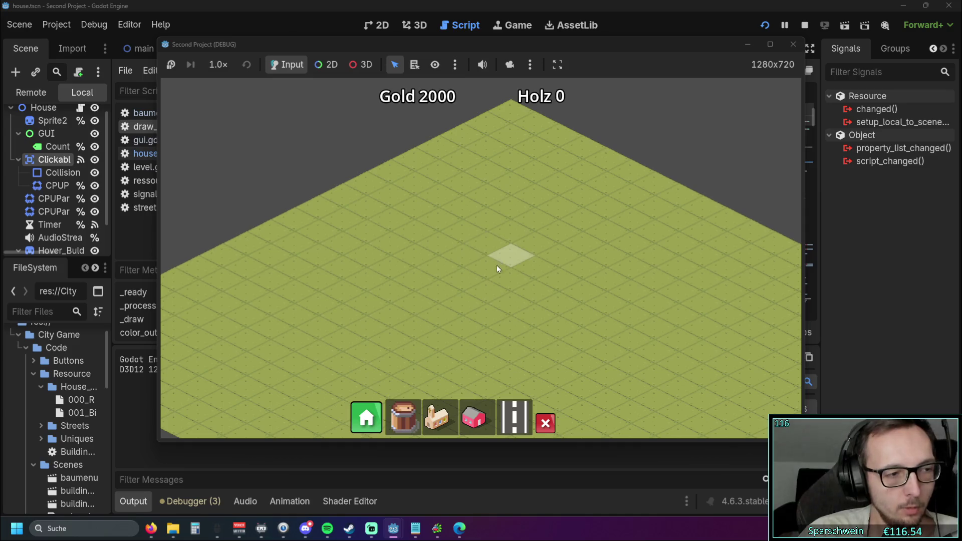
click(476, 416)
drag(496, 240, 424, 276)
click(439, 418)
click(396, 338)
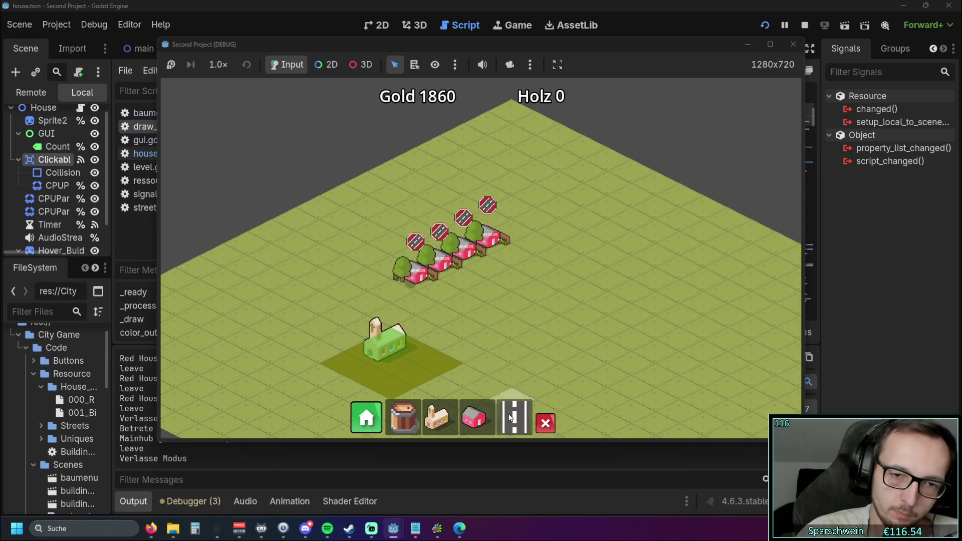
mouse_move(342, 348)
mouse_down()
mouse_move(548, 224)
mouse_move(493, 264)
mouse_up()
scroll(494, 265, up, 2)
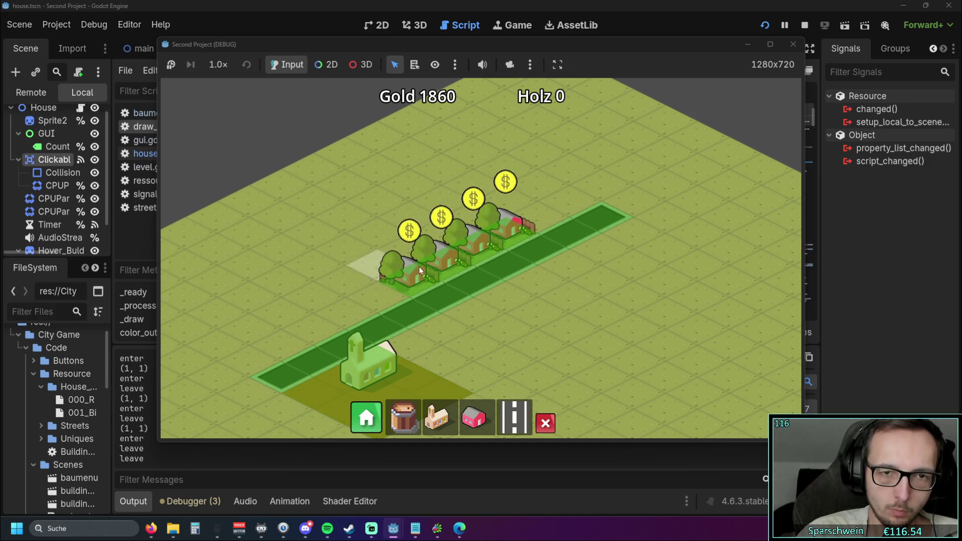
click(795, 45)
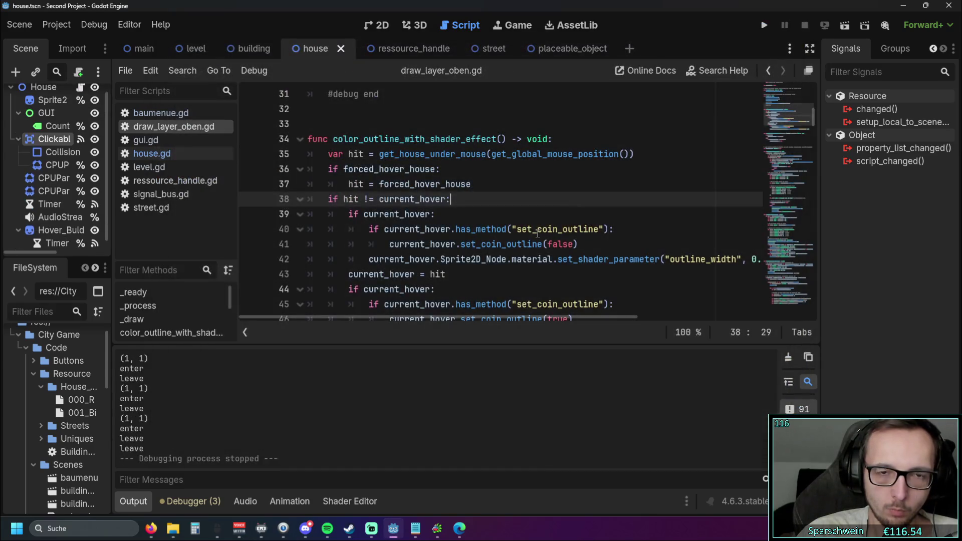
Step: Collapse the Output panel and review color_outline_with_shader_effect and house_shader_if_coin_hoverd in draw_layer_oben.gd
click(524, 230)
scroll(524, 230, down, 4)
scroll(527, 239, up, 1)
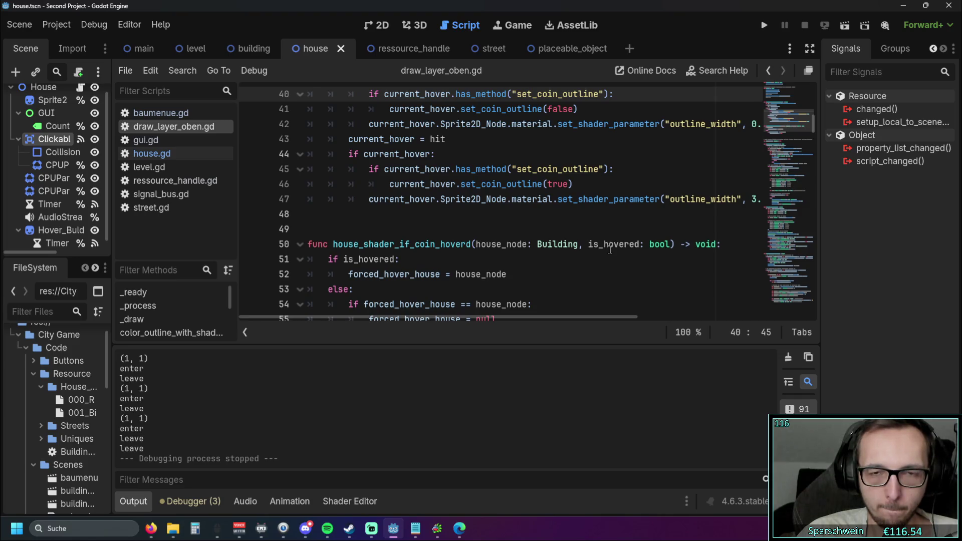
scroll(606, 249, down, 1)
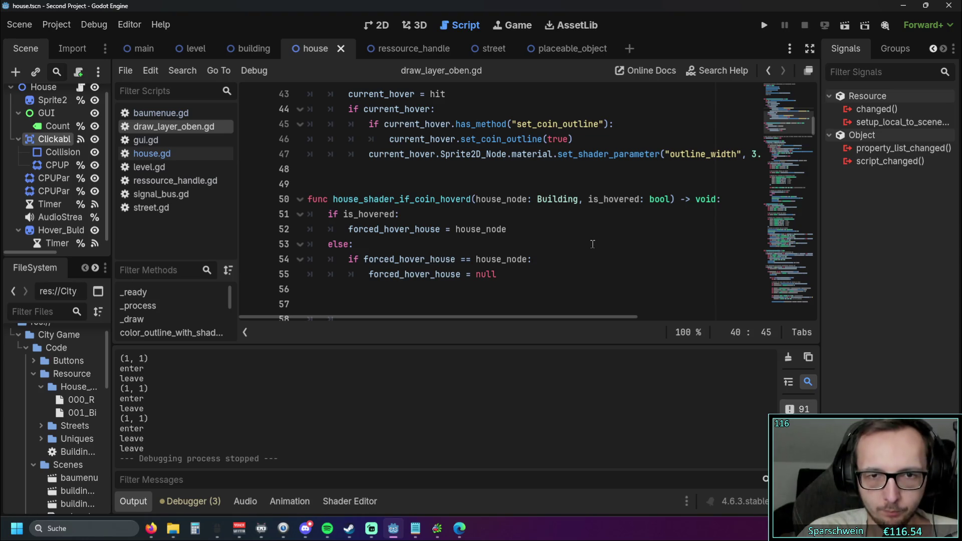
click(134, 501)
scroll(484, 339, up, 2)
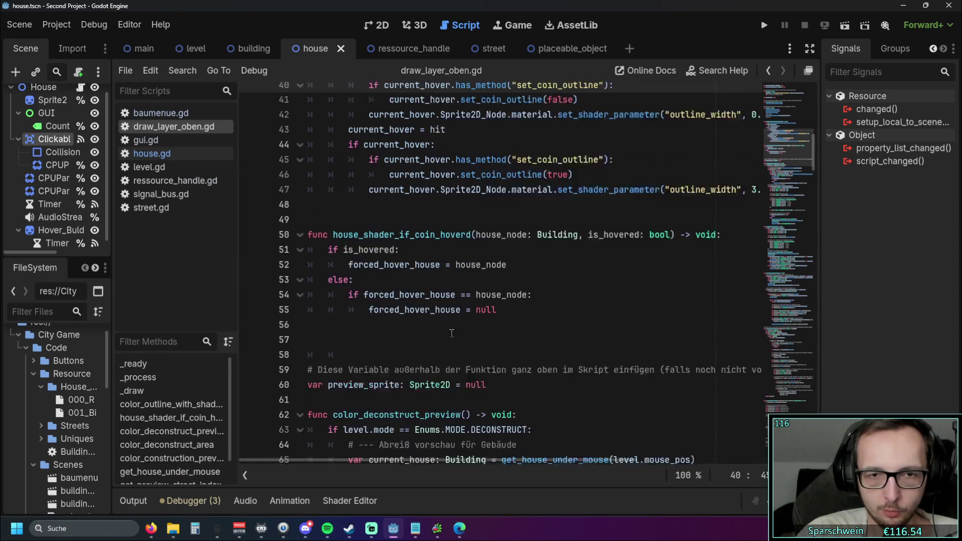
drag(505, 364, 290, 305)
click(508, 340)
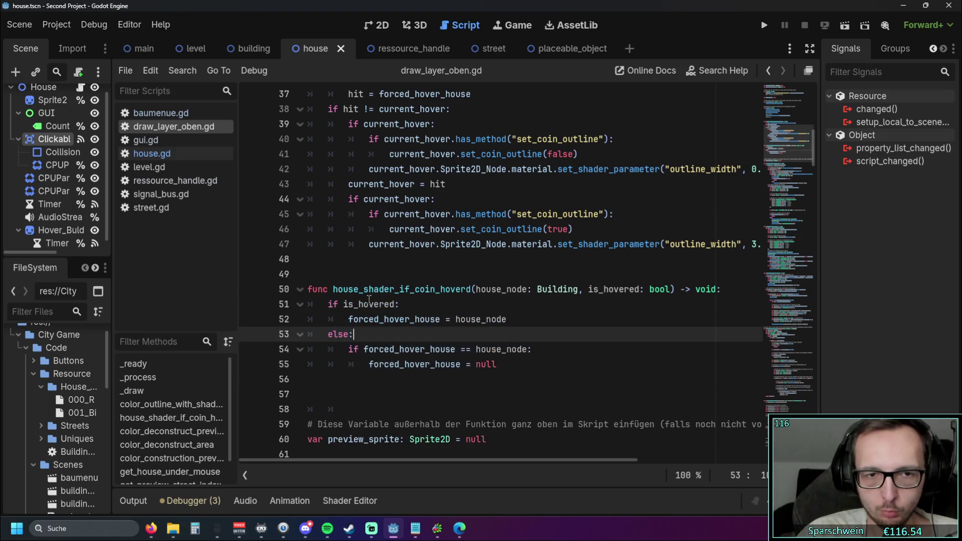
double_click(332, 288)
scroll(438, 315, up, 1)
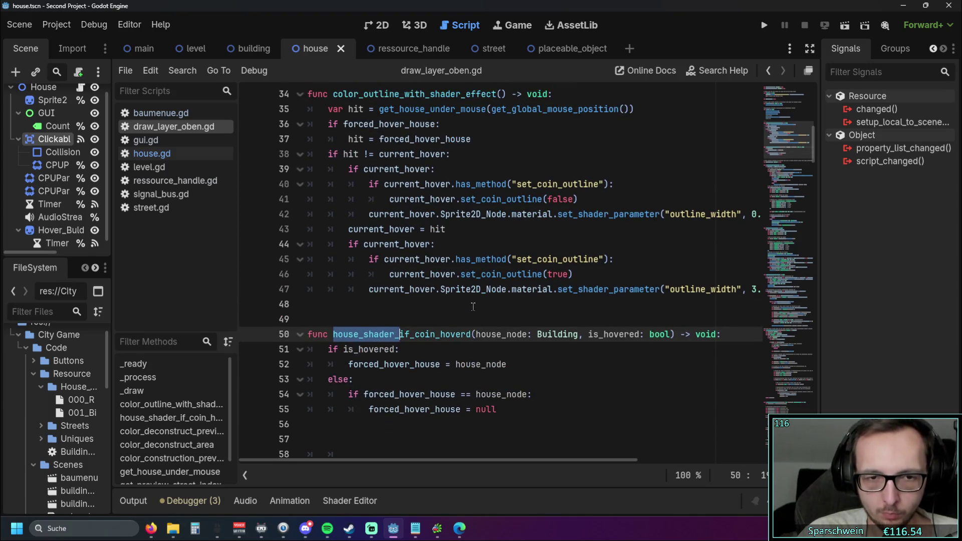
click(473, 305)
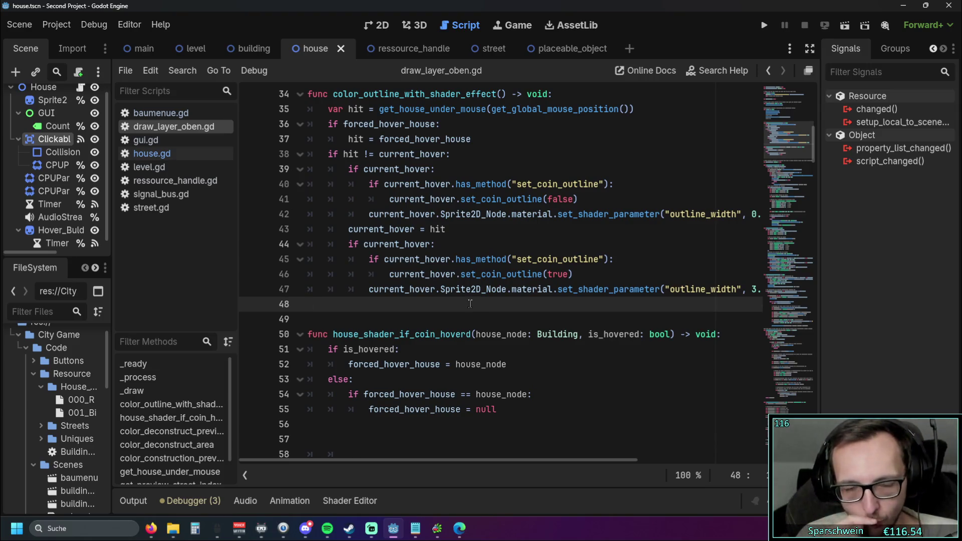
scroll(471, 305, up, 2)
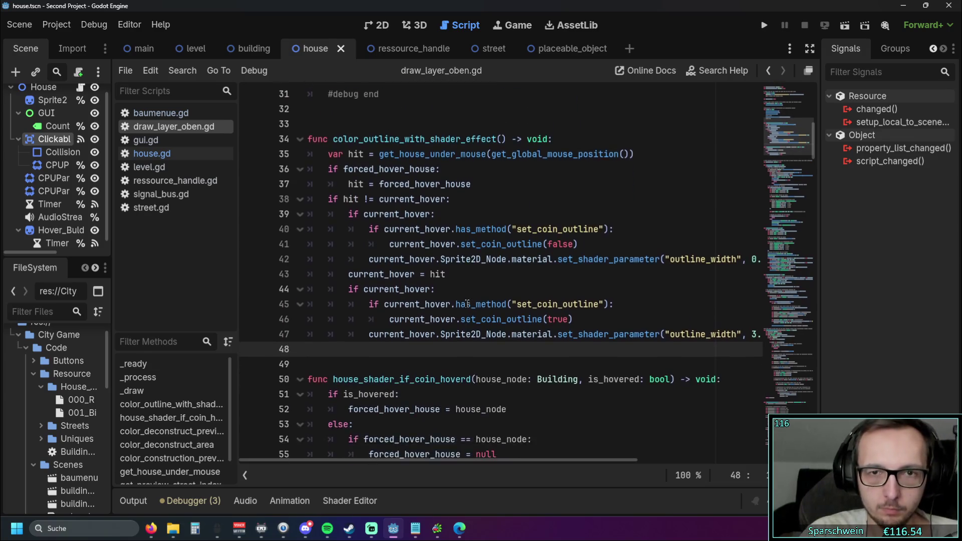
scroll(500, 330, down, 2)
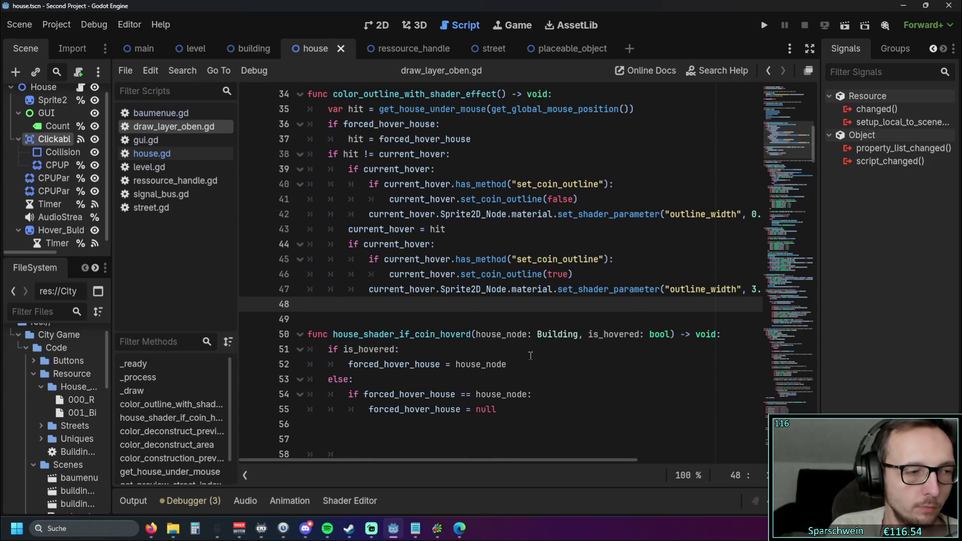